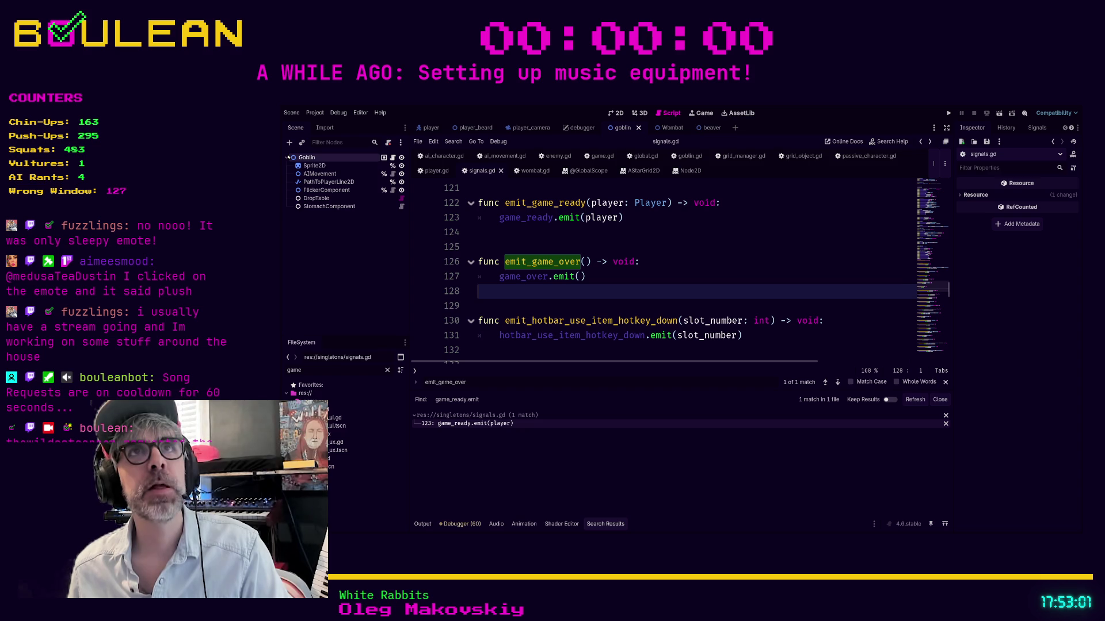
# Close the emit_game_over search and put the caret on empty line 128 below the wrapper.
pyautogui.click(693, 272)
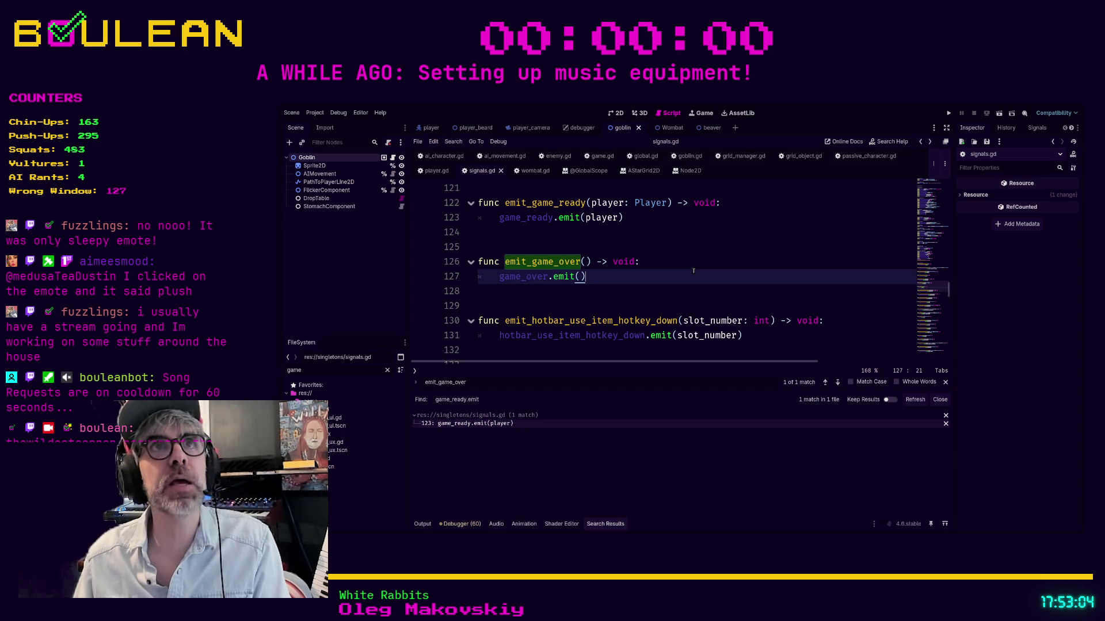
pyautogui.press('Escape')
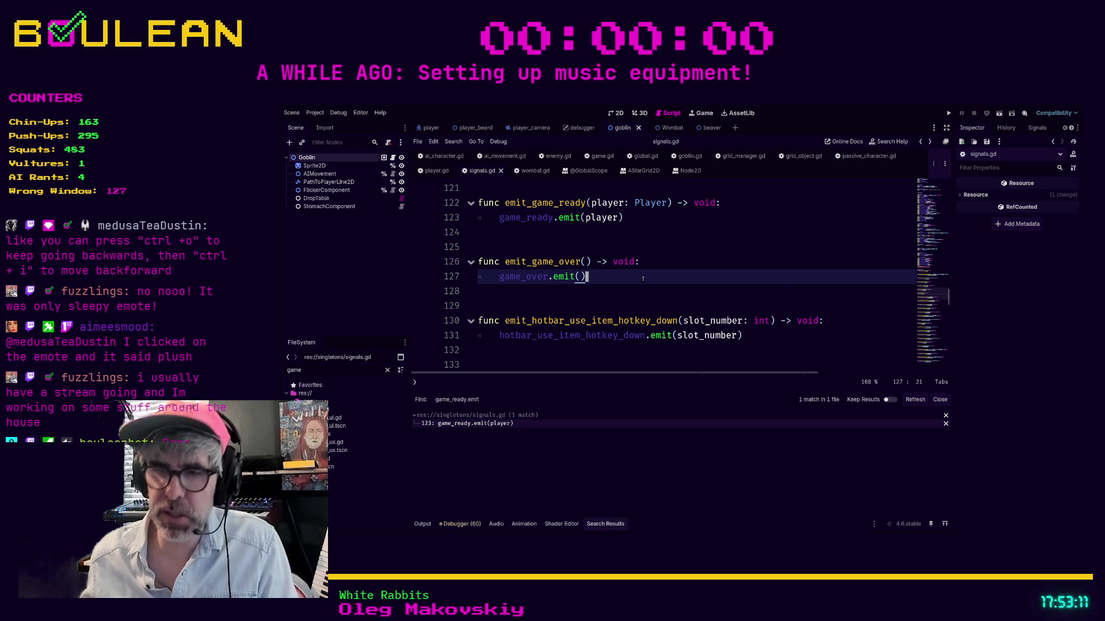
pyautogui.press('Left')
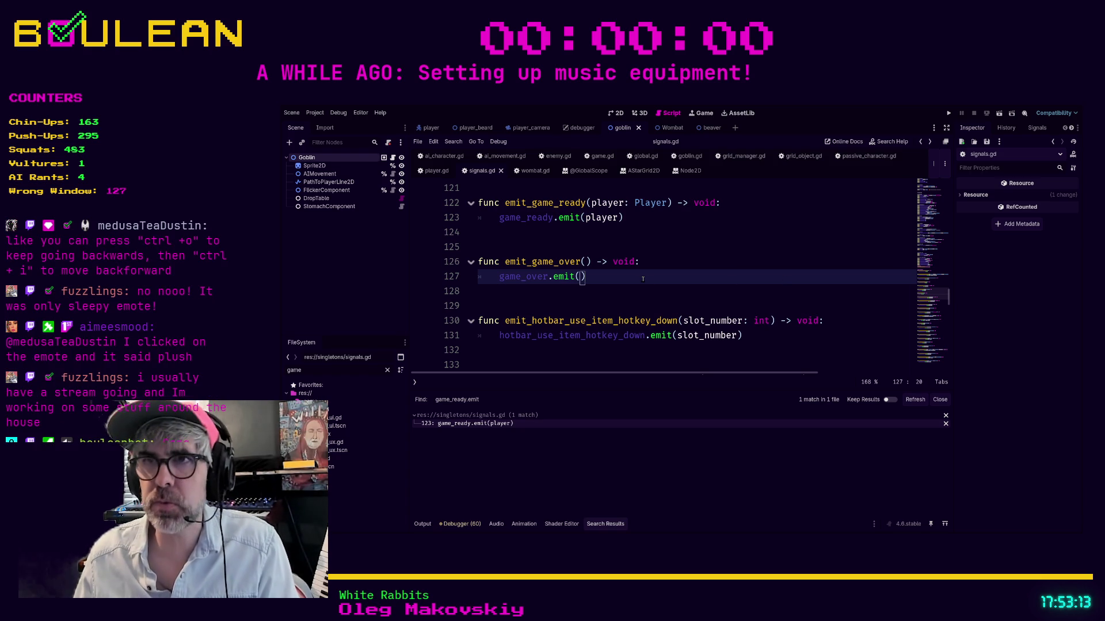
pyautogui.click(594, 277)
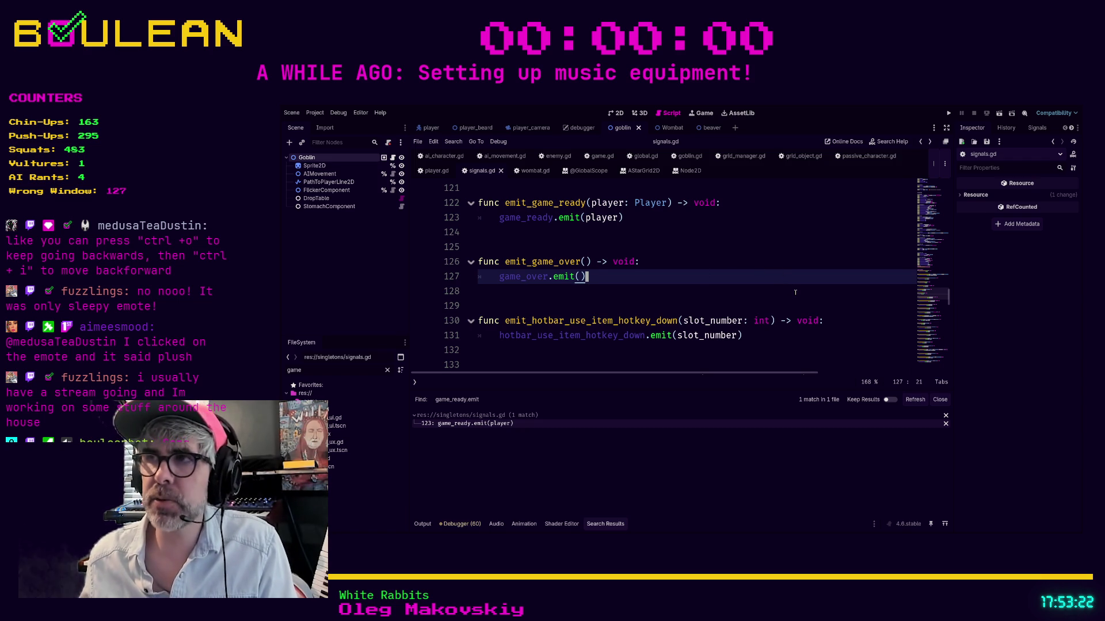
pyautogui.scroll(1, 754, 273)
pyautogui.scroll(-2, 747, 277)
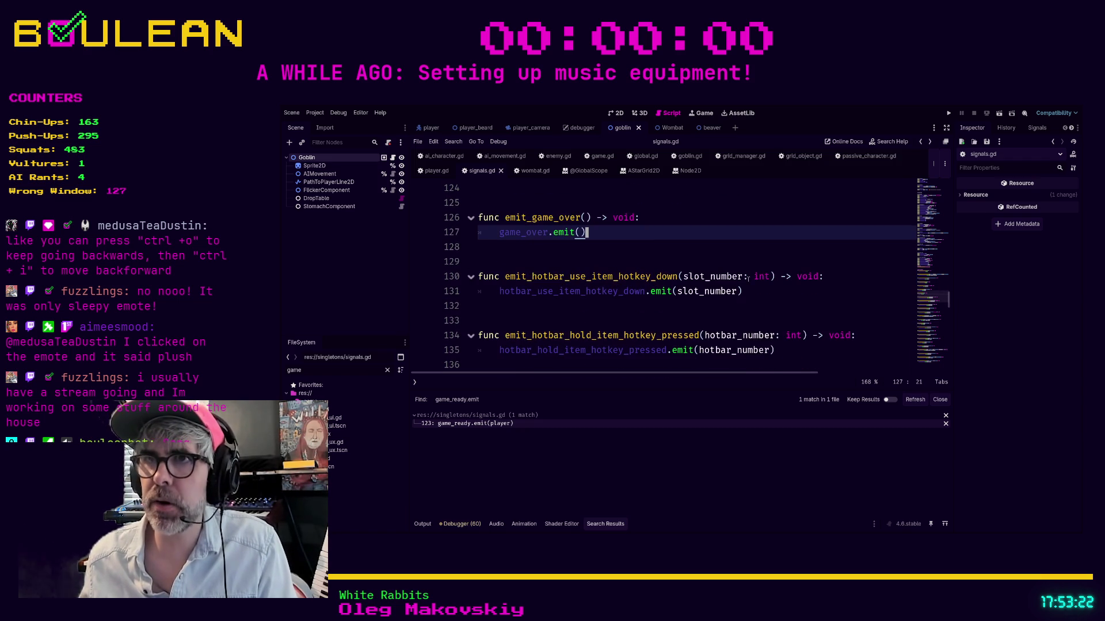
pyautogui.click(581, 249)
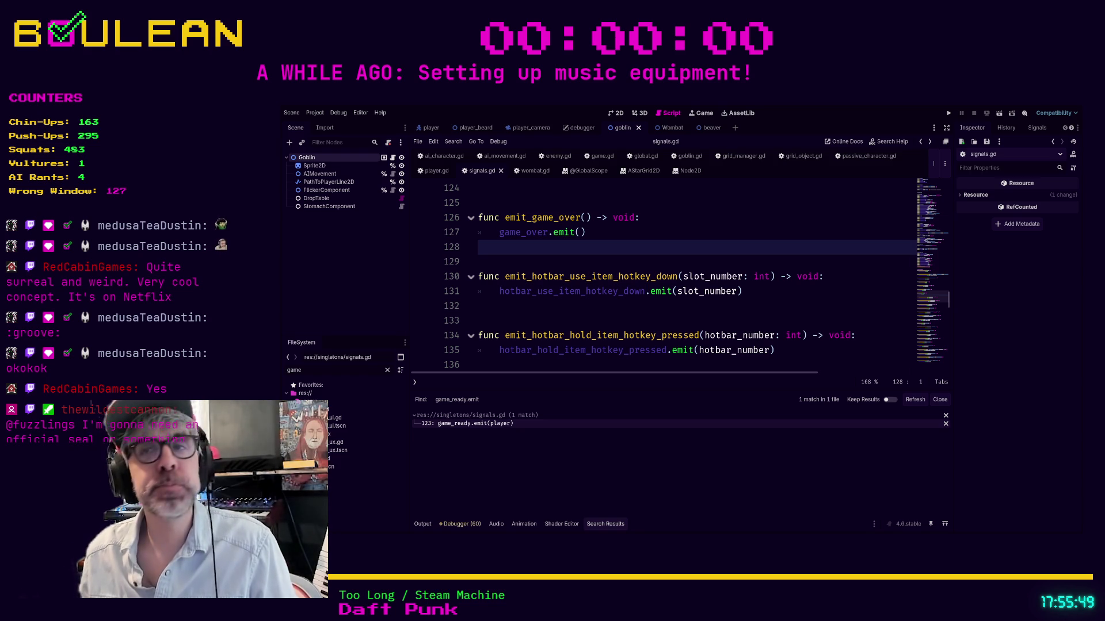
# Search the project for game_over.emit and open the match in character.gd.
pyautogui.click(545, 259)
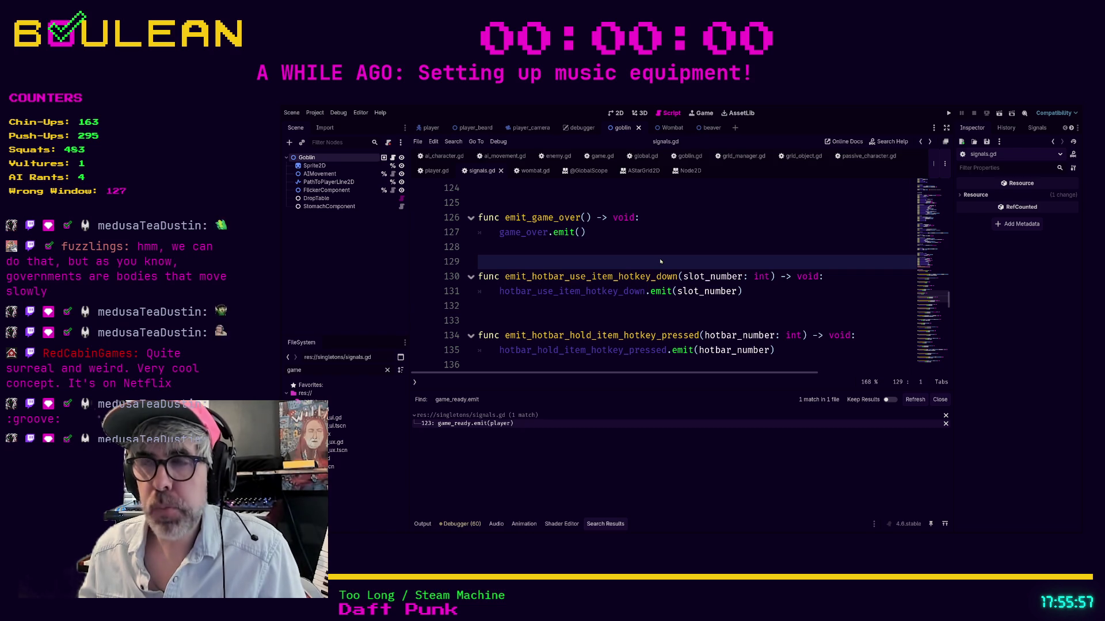
pyautogui.press('Return')
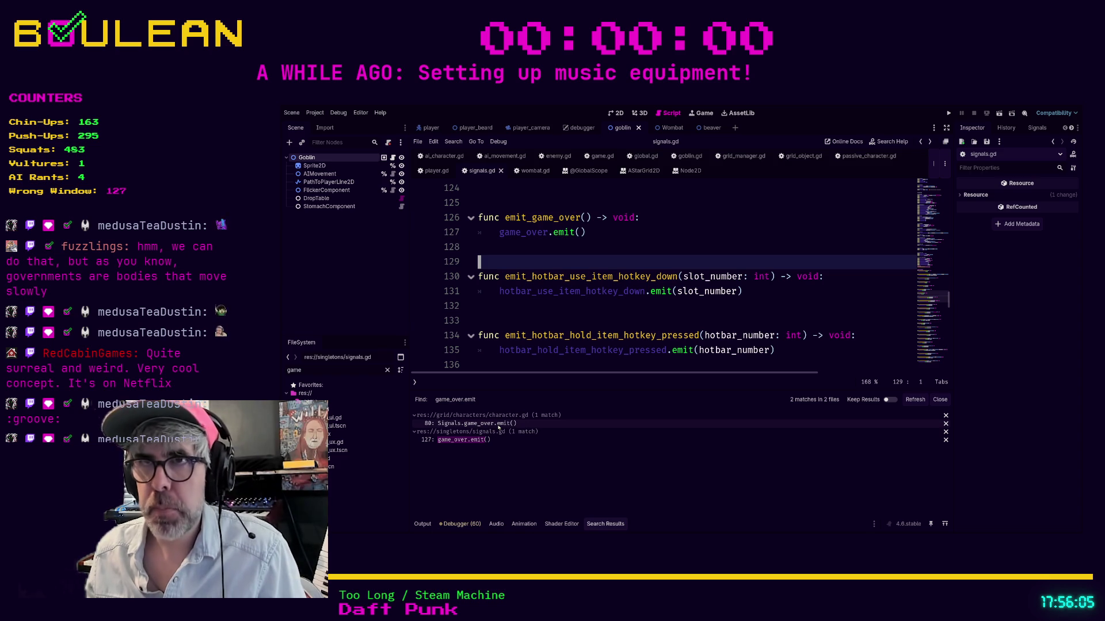
pyautogui.click(499, 424)
pyautogui.scroll(2, 662, 288)
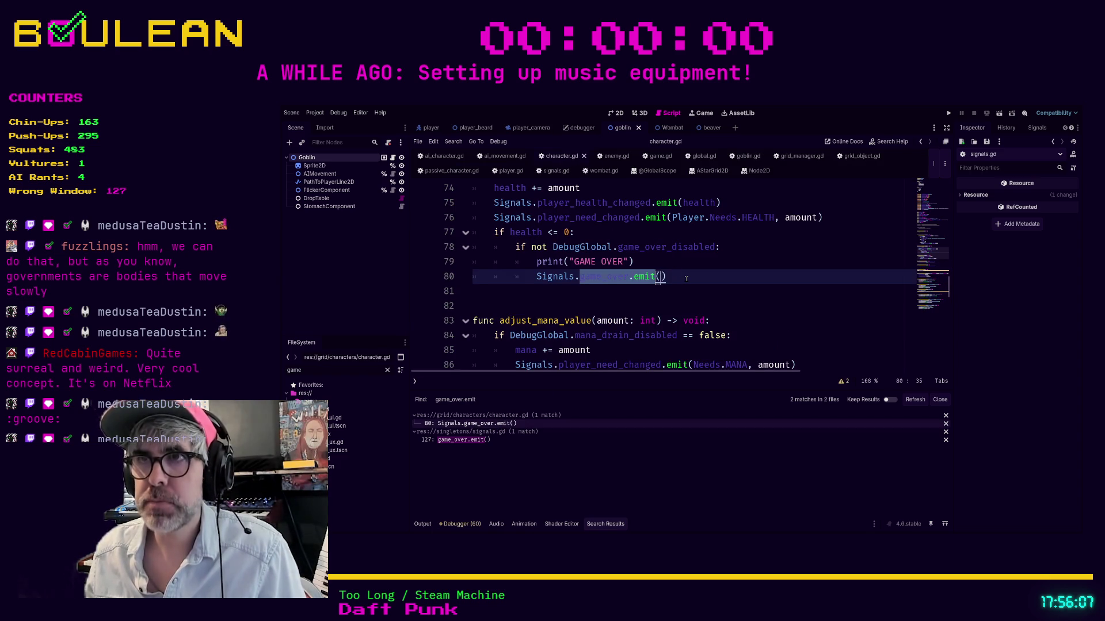
# Replace Signals.game_over.emit() on line 80 with Signals.emit_game_over() and save character.gd.
pyautogui.click(685, 278)
pyautogui.press('Return')
pyautogui.write('Signals.e')
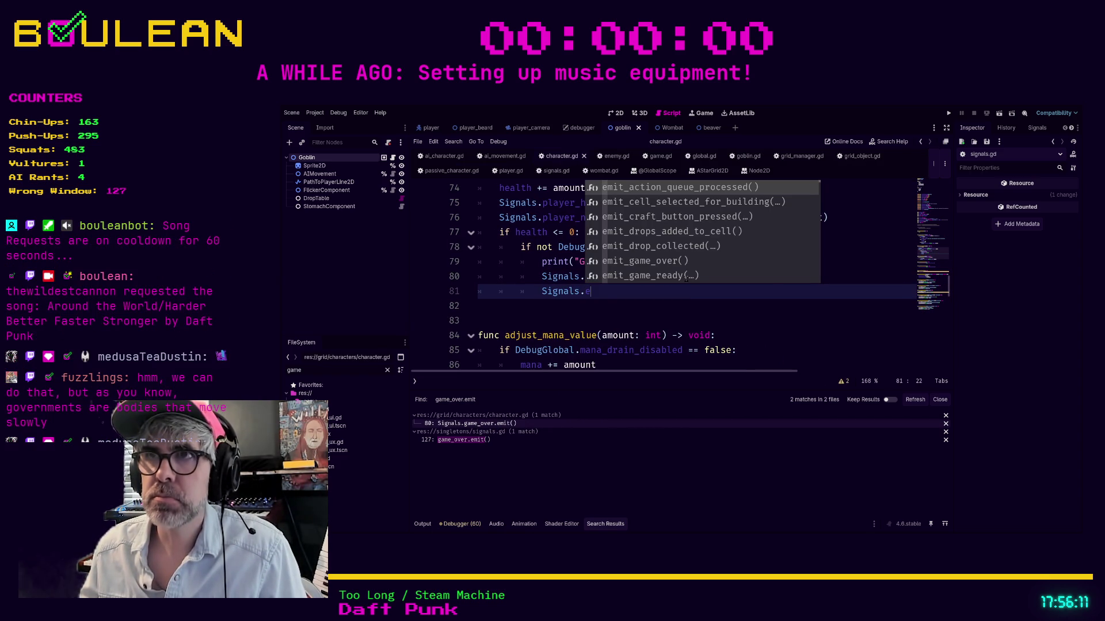
pyautogui.write('mit_gam')
pyautogui.press('Return')
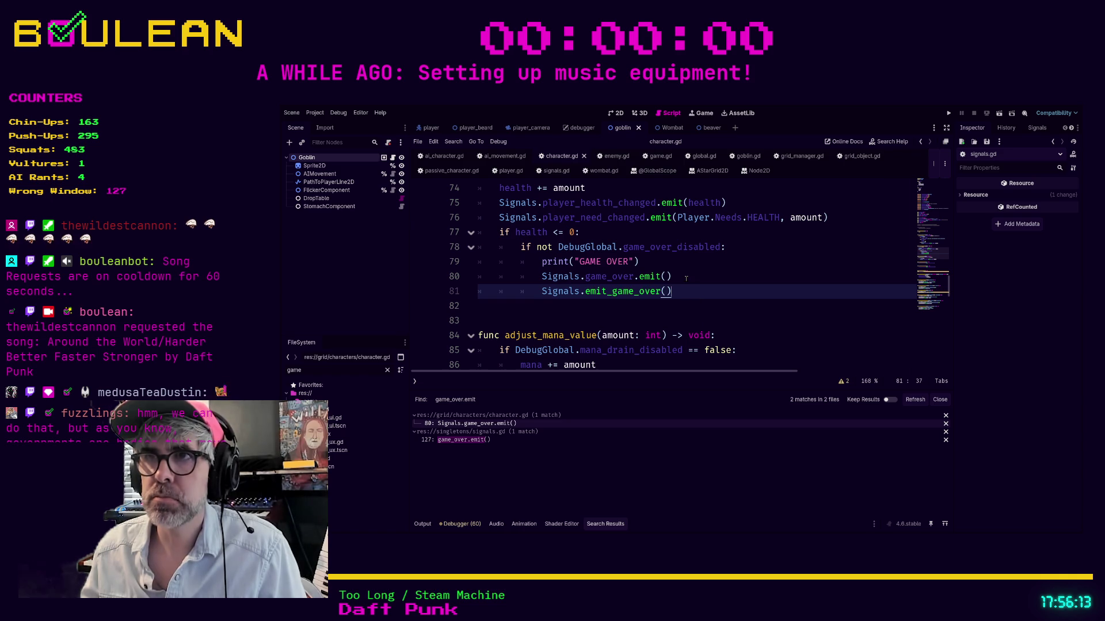
pyautogui.click(686, 278)
pyautogui.hotkey('shift', 'Home')
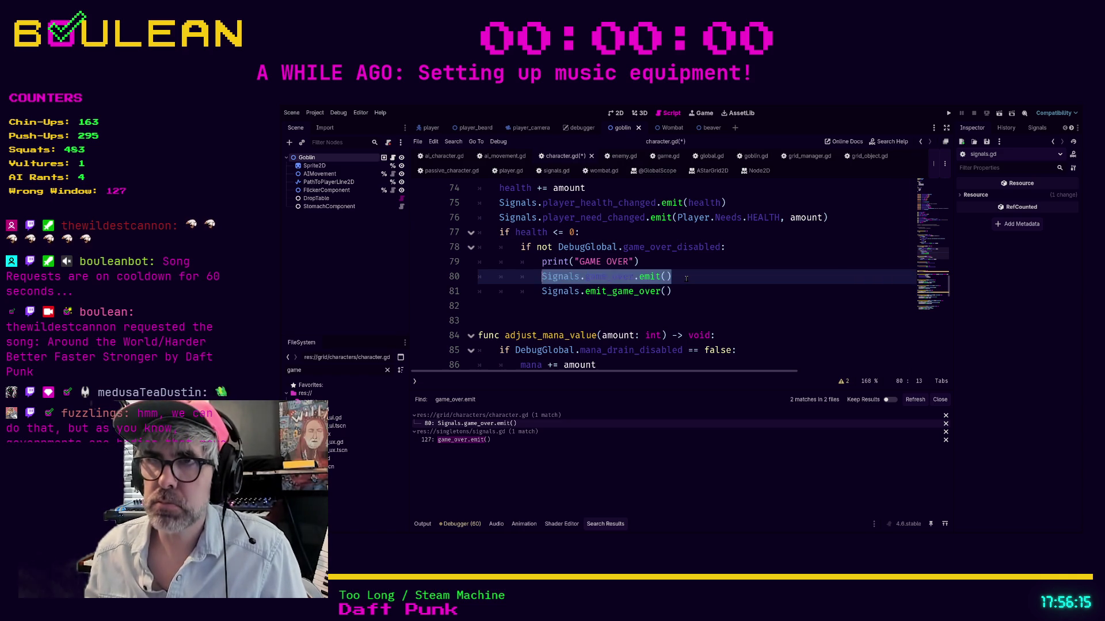
pyautogui.hotkey('shift', 'Home')
pyautogui.press('BackSpace')
pyautogui.press('BackSpace')
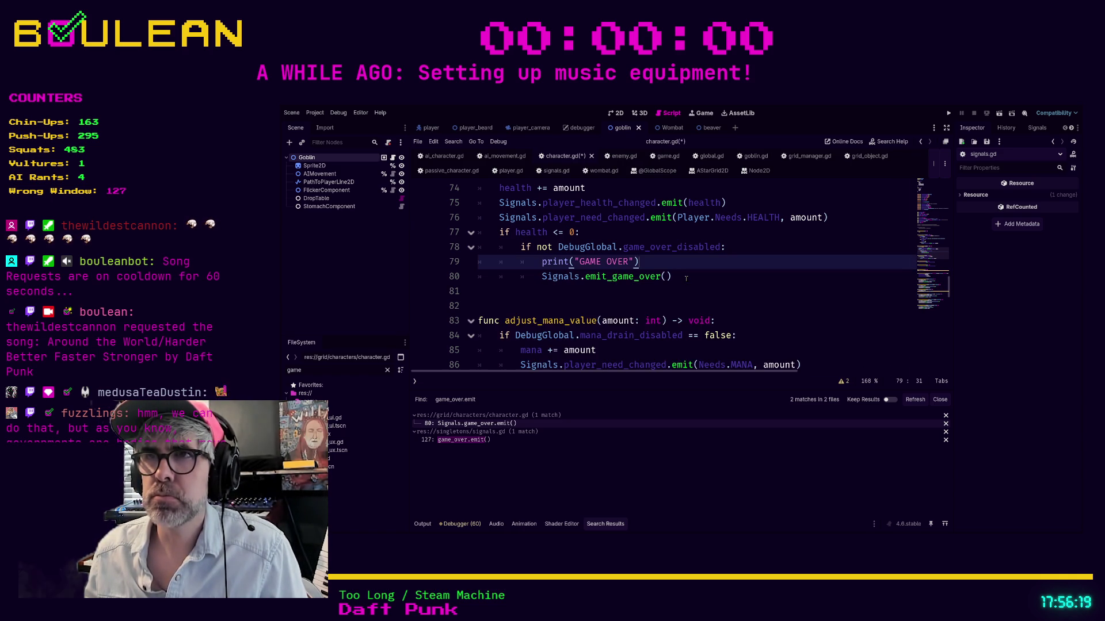
pyautogui.hotkey('ctrl', 's')
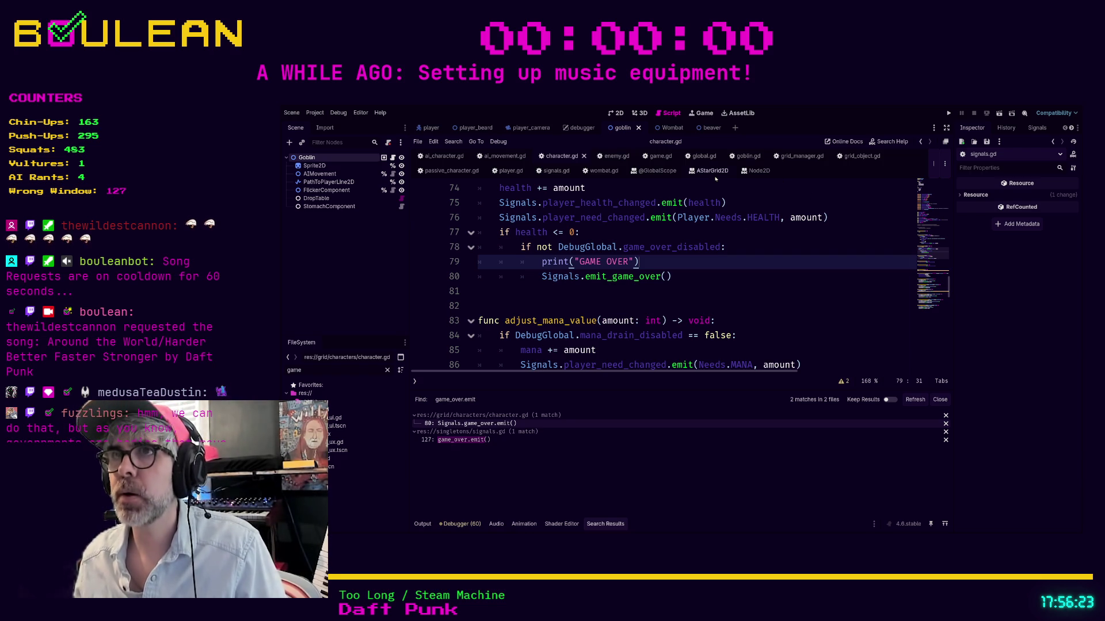
pyautogui.click(551, 171)
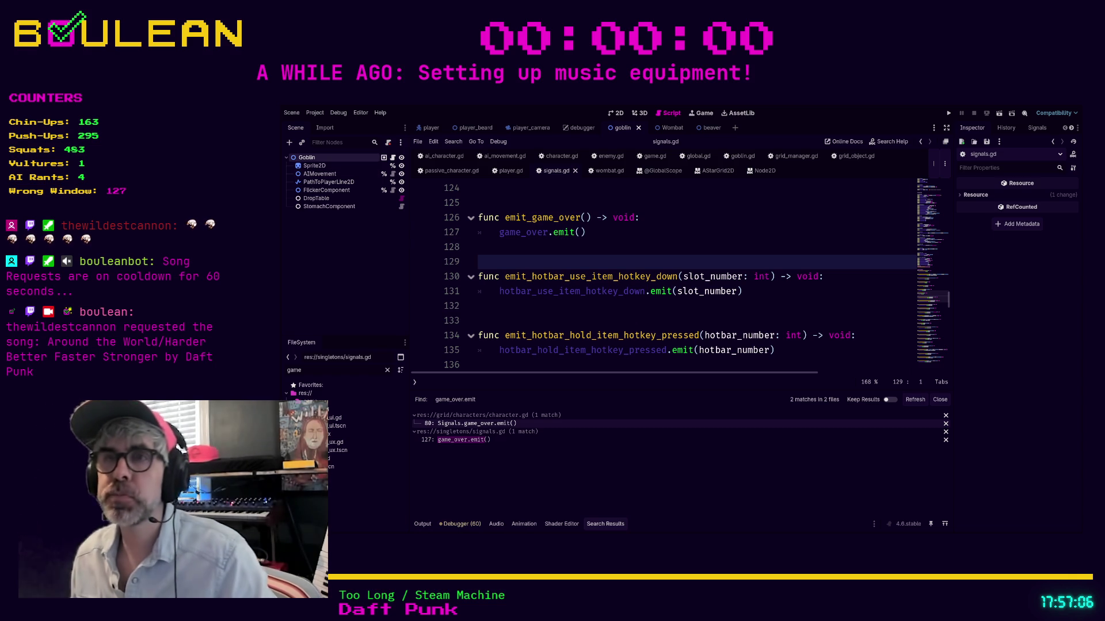
# Search signals.gd for emit_game_rest to check for an existing restarting wrapper.
pyautogui.scroll(14, 661, 276)
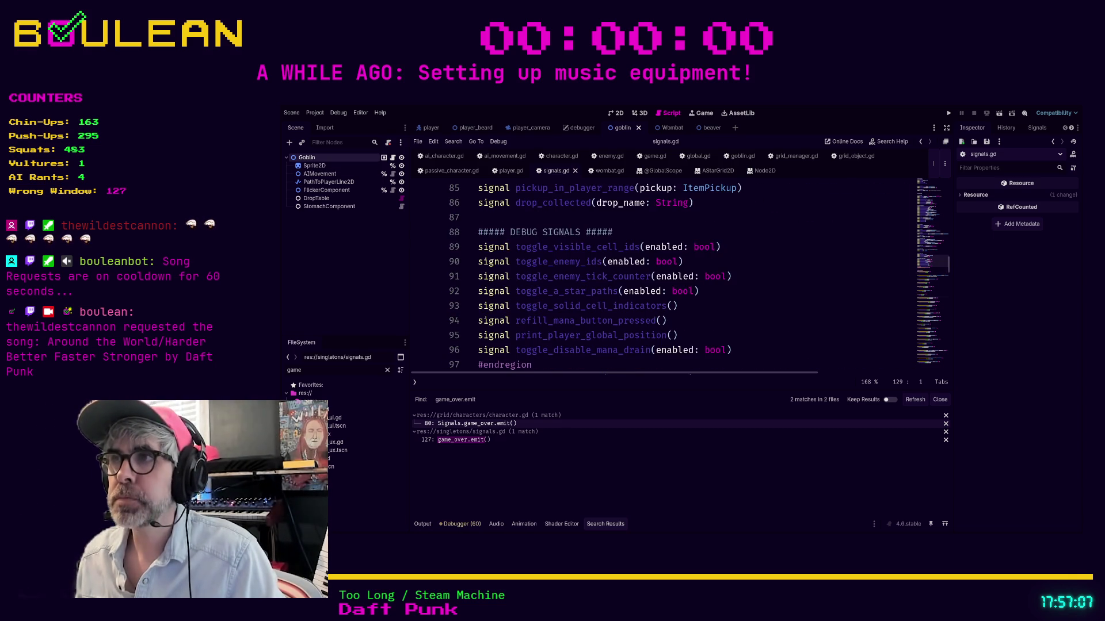
pyautogui.scroll(20, 661, 276)
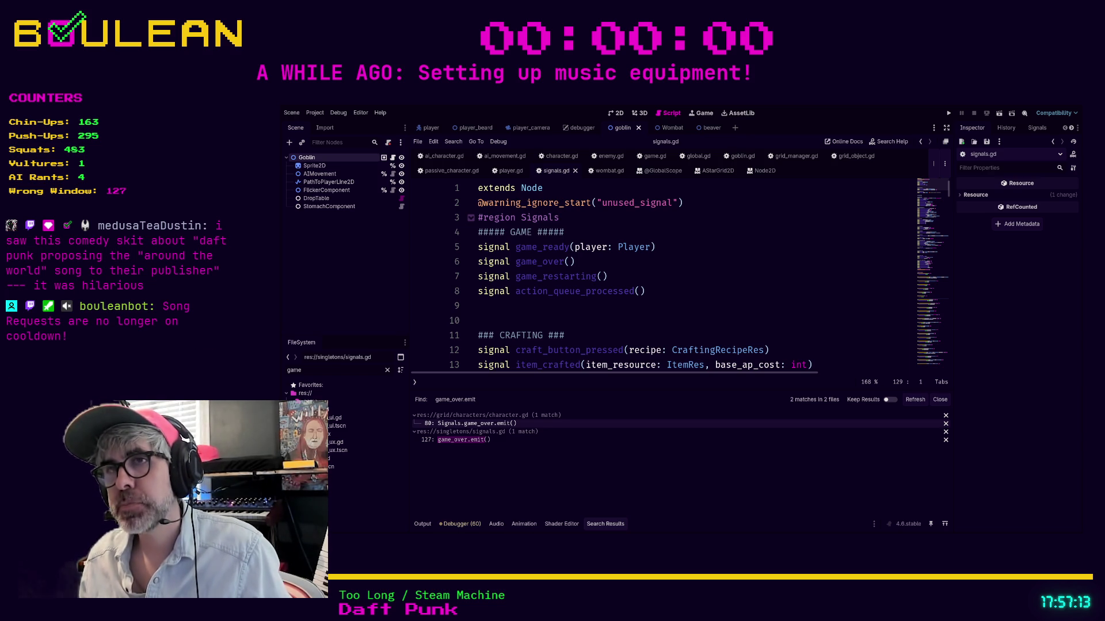
pyautogui.scroll(-2, 662, 276)
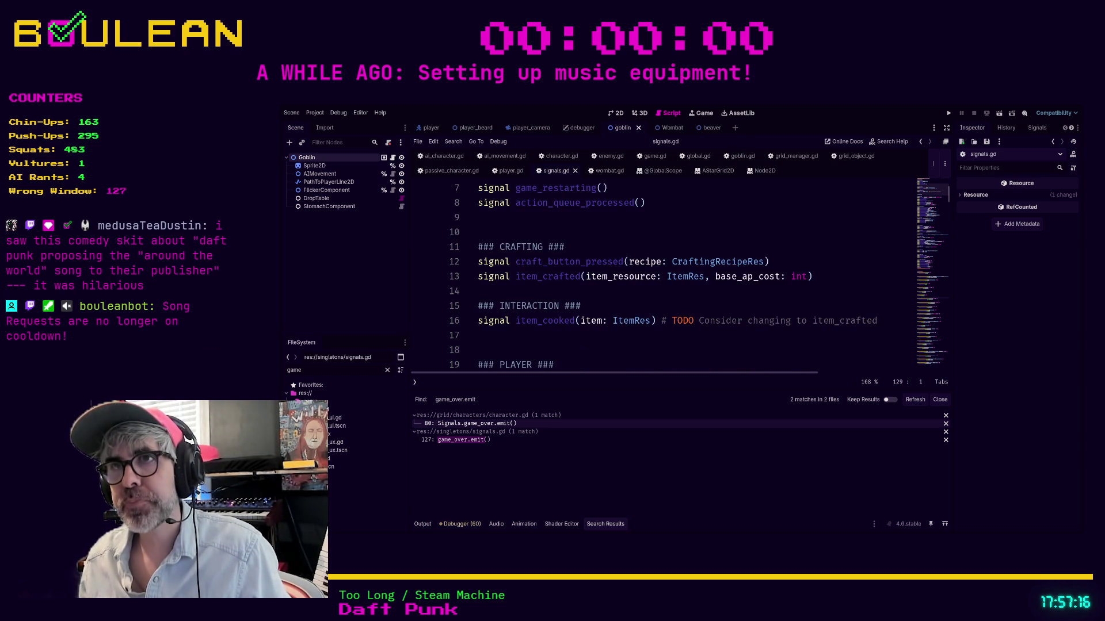
pyautogui.scroll(2, 661, 276)
pyautogui.click(608, 277)
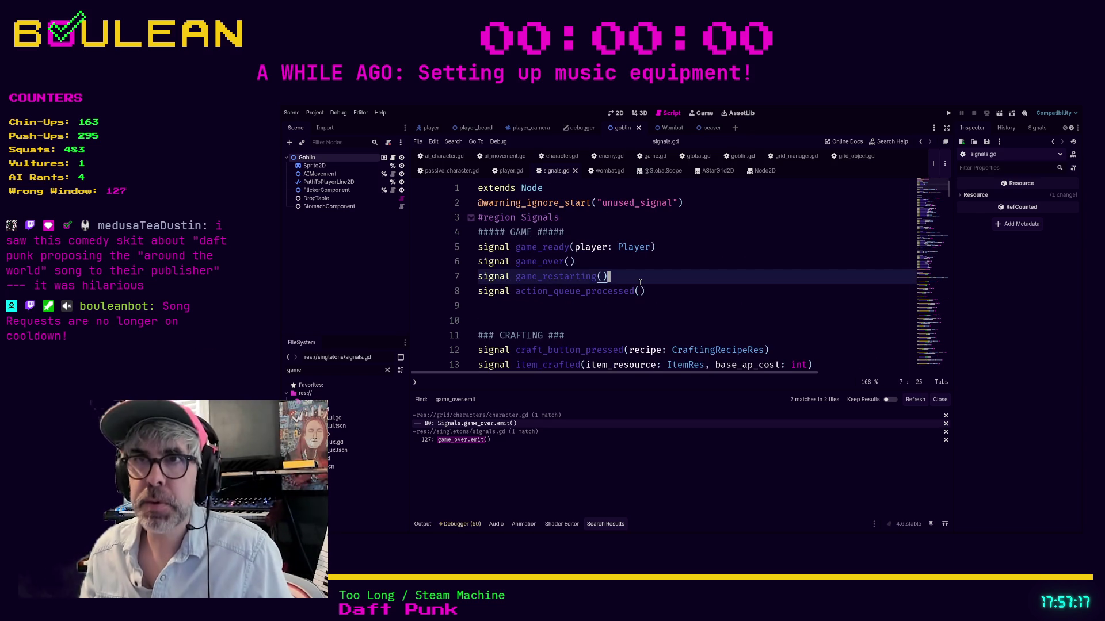
pyautogui.hotkey('ctrl', 'f')
pyautogui.write('emit_game_')
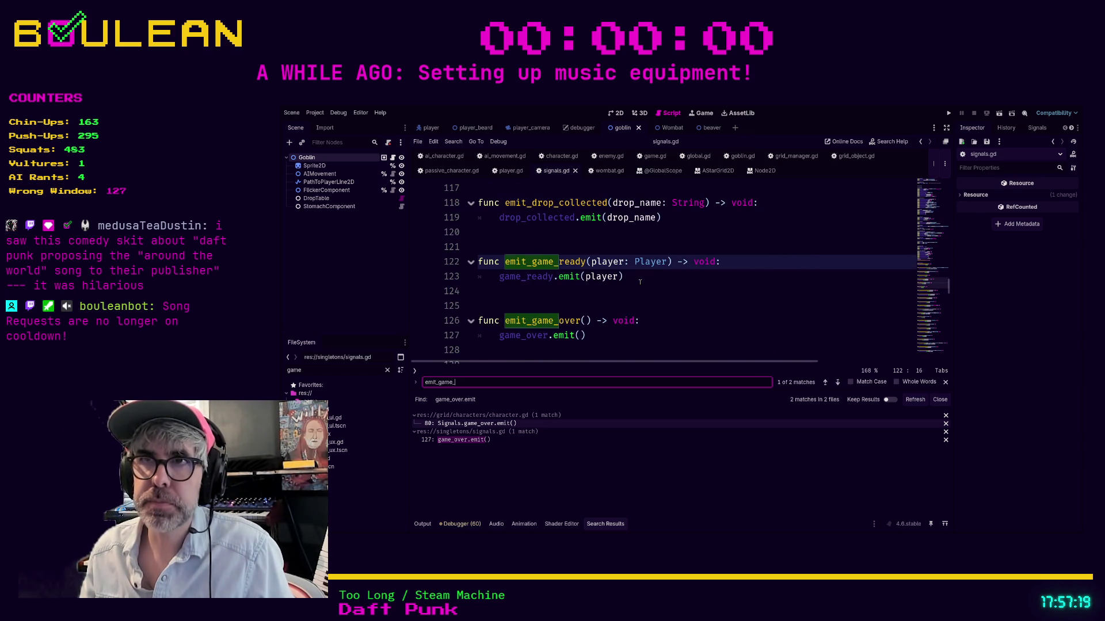
pyautogui.write('rest')
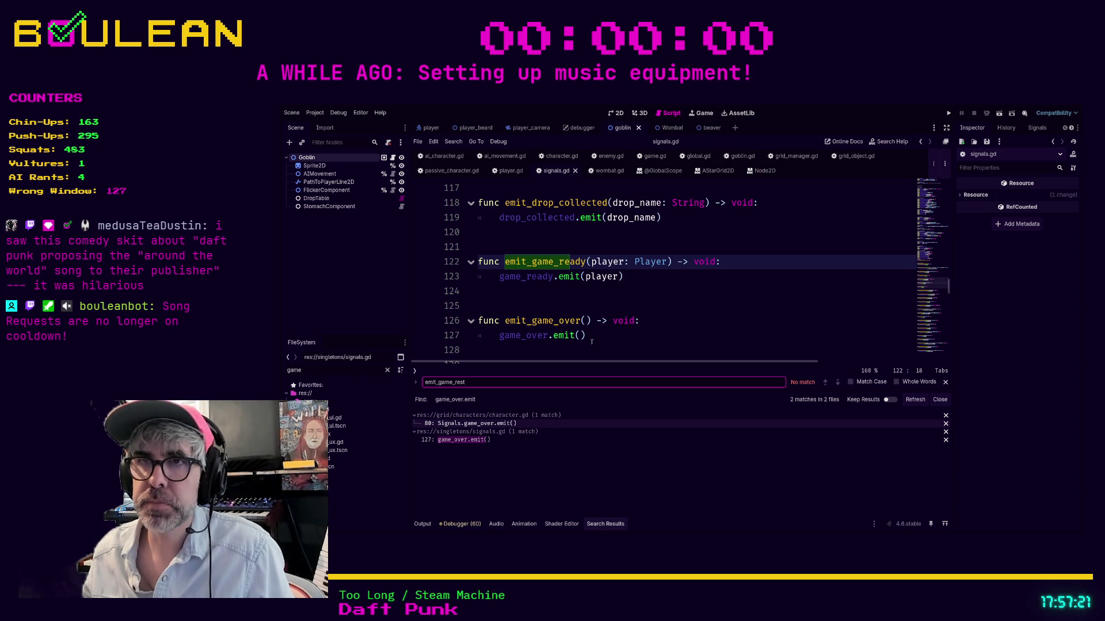
# Write an emit_game_restarting() -> void wrapper after line 128 that calls game_restarting.emit().
pyautogui.click(592, 344)
pyautogui.scroll(-3, 612, 319)
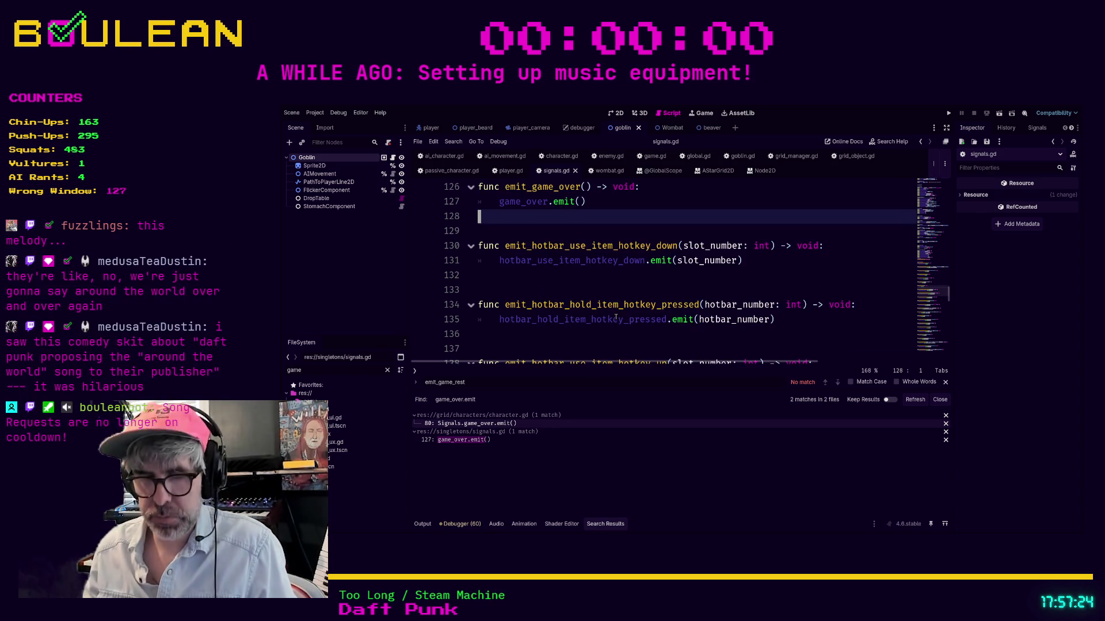
pyautogui.press('Return')
pyautogui.press('Return')
pyautogui.write('fu')
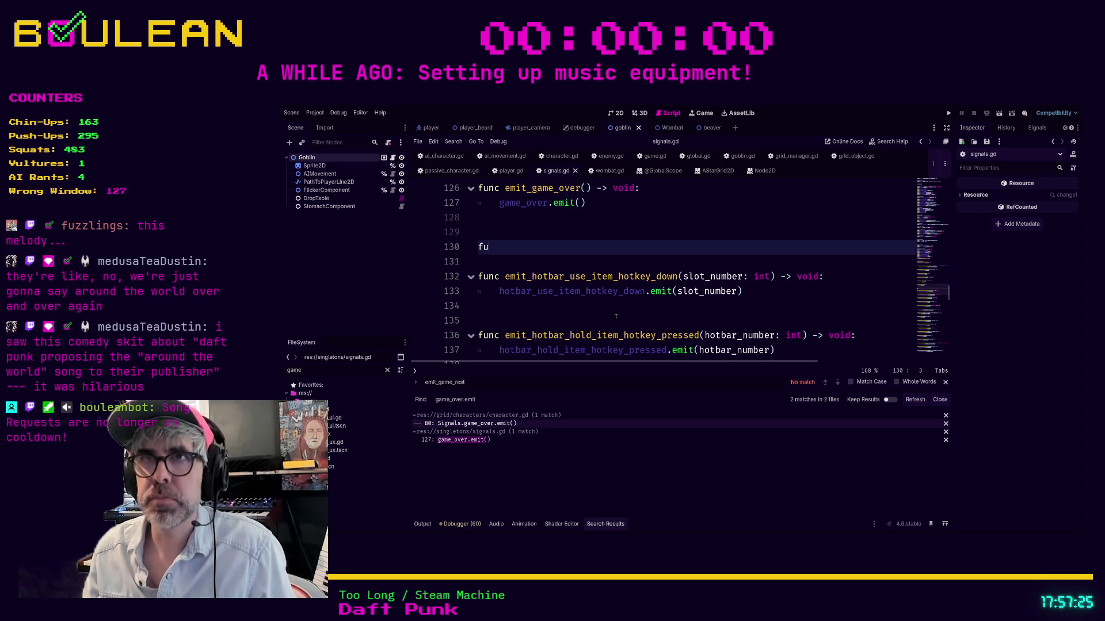
pyautogui.write('nc emit_game_restarting() -> ')
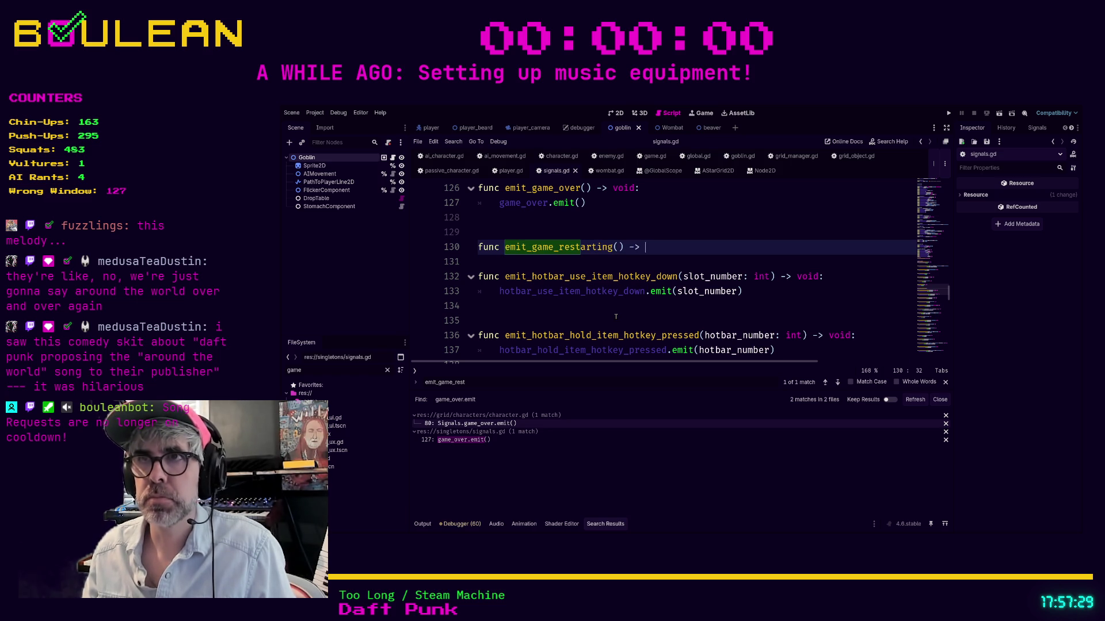
pyautogui.write('void:')
pyautogui.press('Return')
pyautogui.write('g')
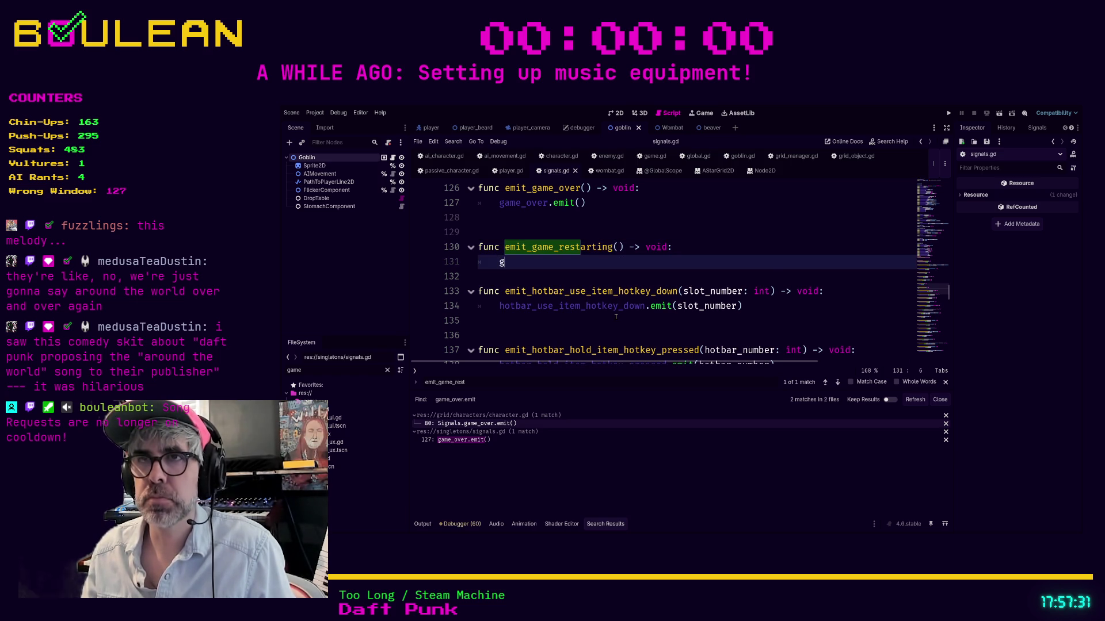
pyautogui.write('ame_')
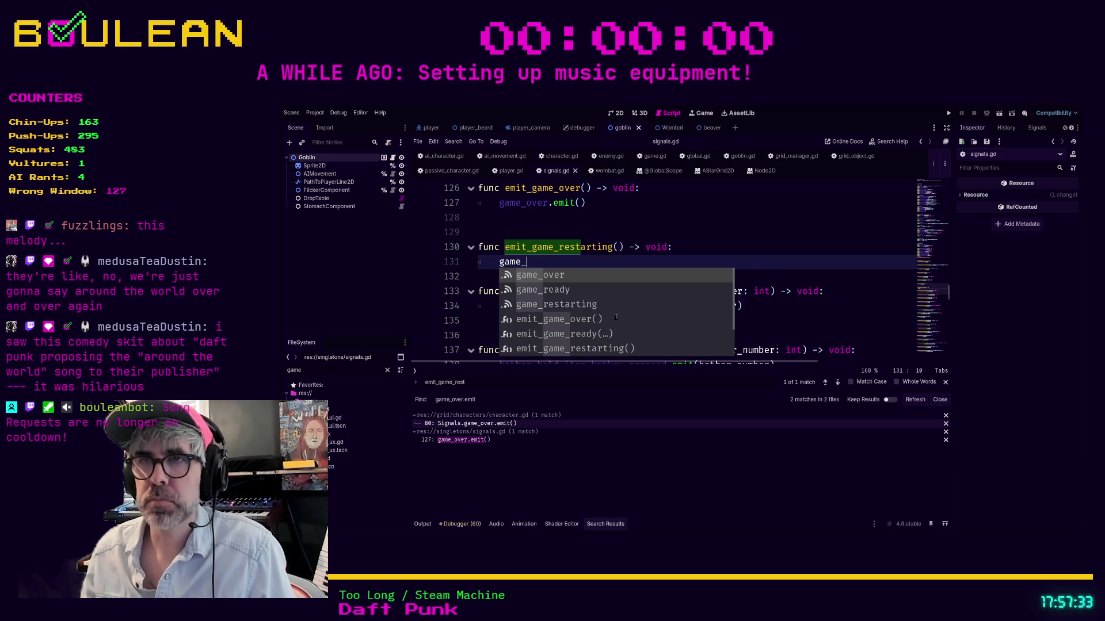
pyautogui.press('Down')
pyautogui.press('Down')
pyautogui.press('Return')
pyautogui.write('.')
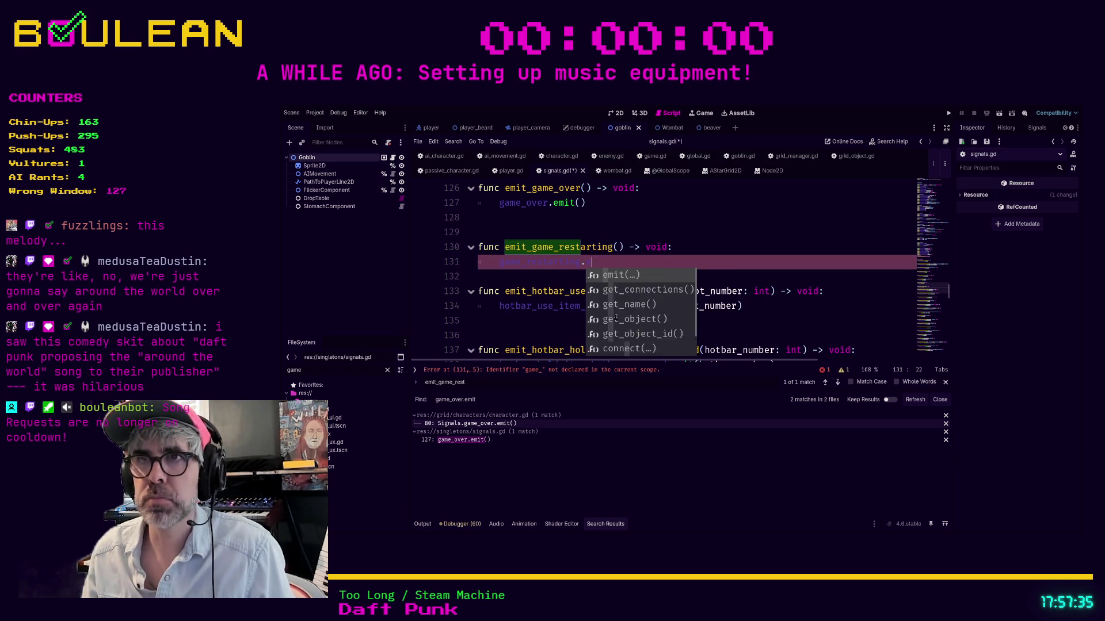
pyautogui.press('Return')
pyautogui.click(530, 263)
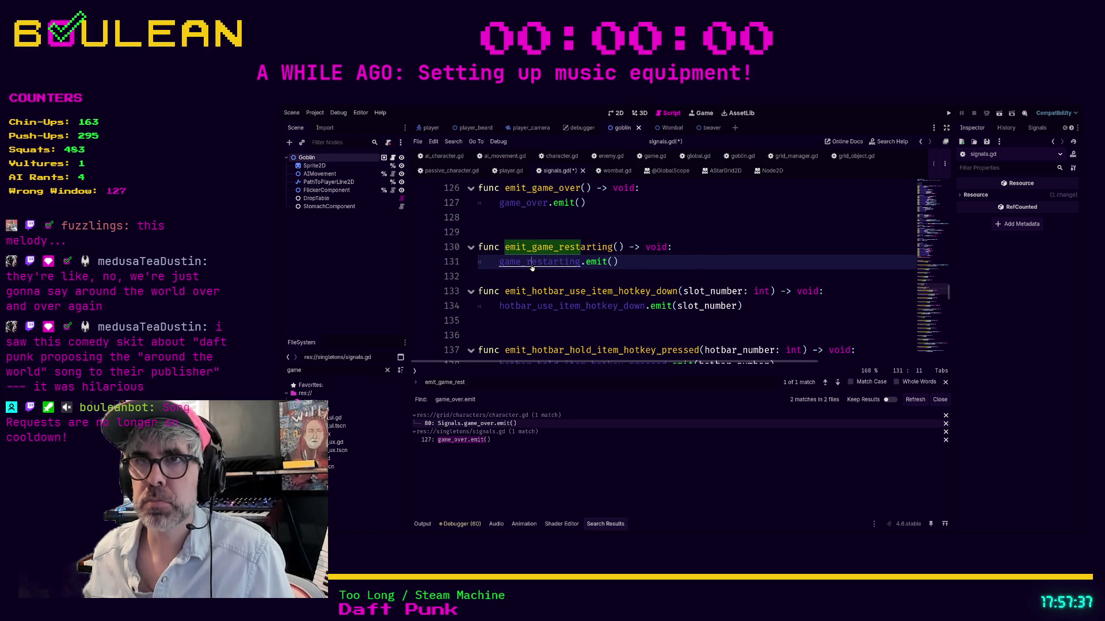
pyautogui.keyDown('ctrl'); pyautogui.click(531, 264); pyautogui.keyUp('ctrl')
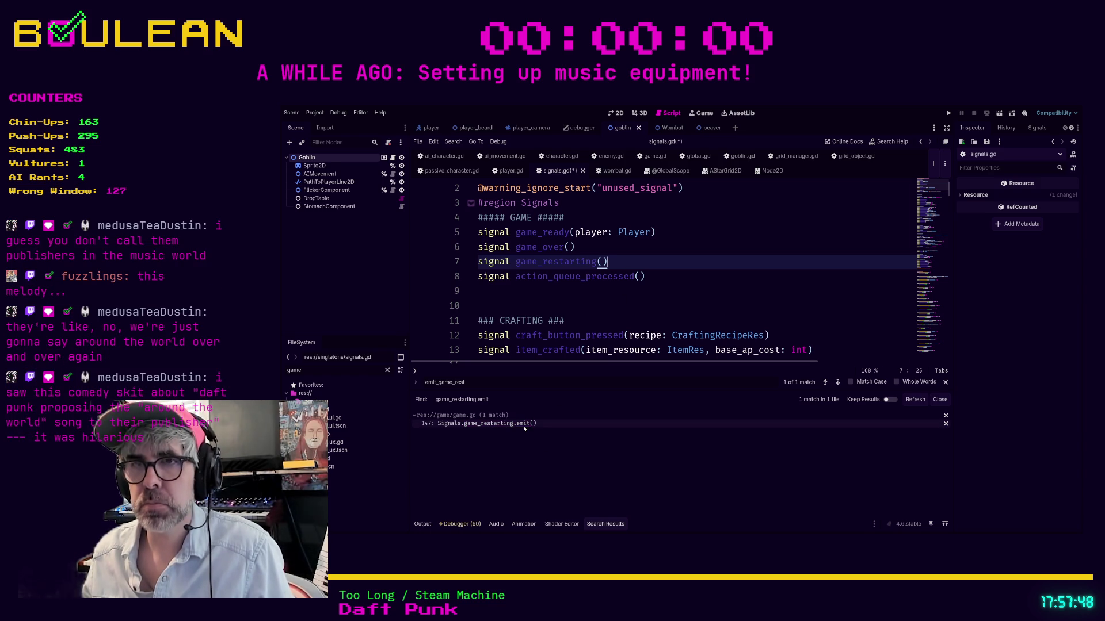
# In game.gd, add Signals.emit_game_restarting() on line 148 below the direct emit, and save.
pyautogui.click(522, 425)
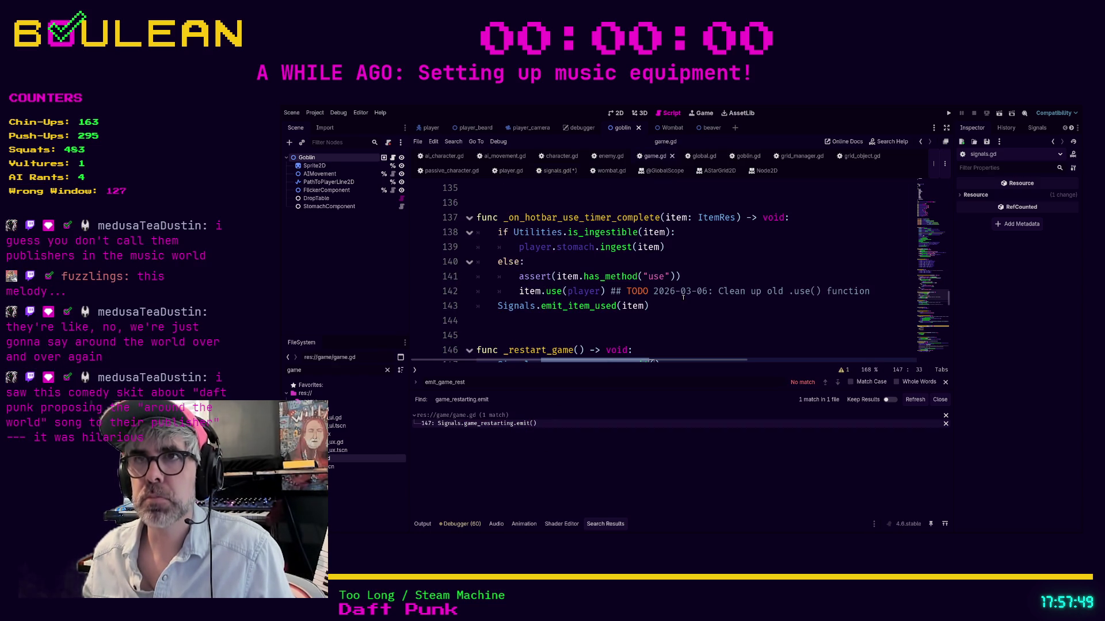
pyautogui.click(694, 280)
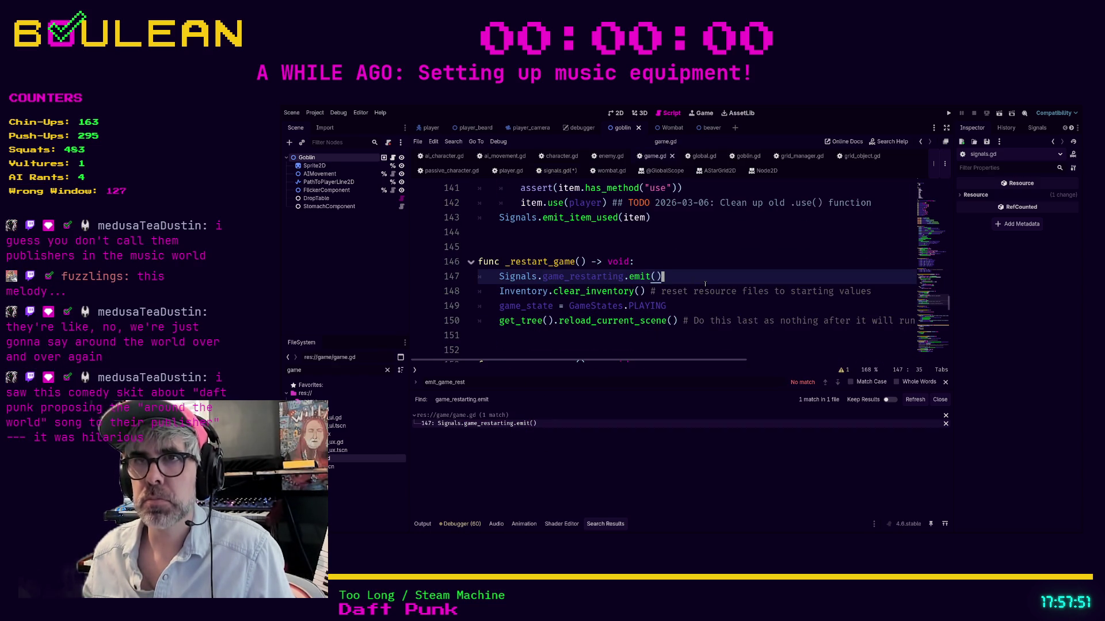
pyautogui.press('Return')
pyautogui.write('Signal')
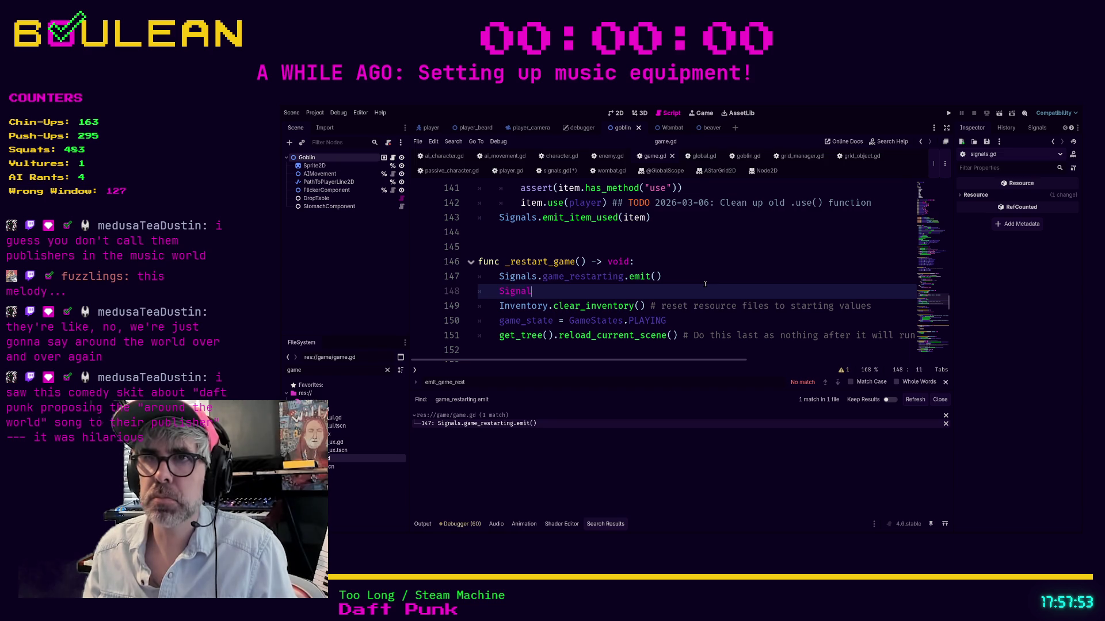
pyautogui.write('s.emit_game')
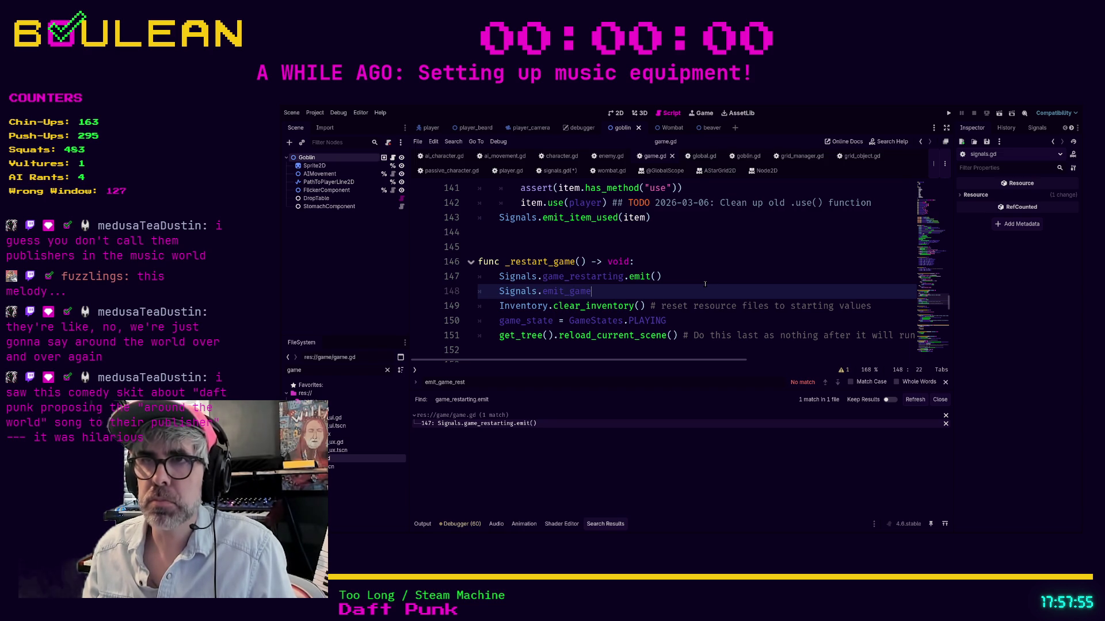
pyautogui.write('_res')
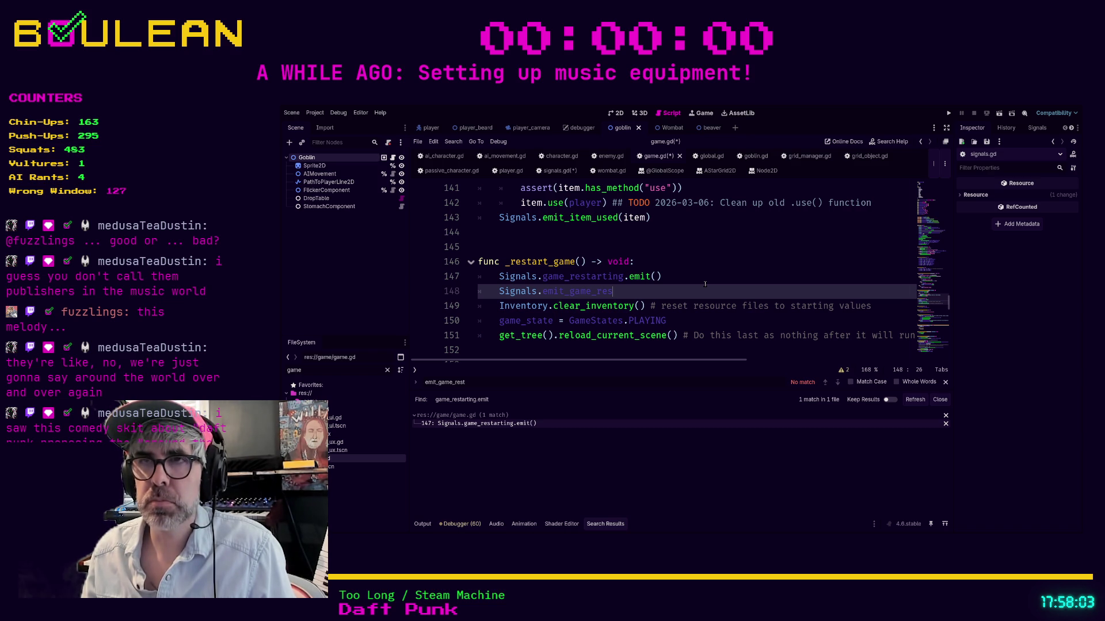
pyautogui.press('BackSpace')
pyautogui.press('BackSpace')
pyautogui.press('BackSpace')
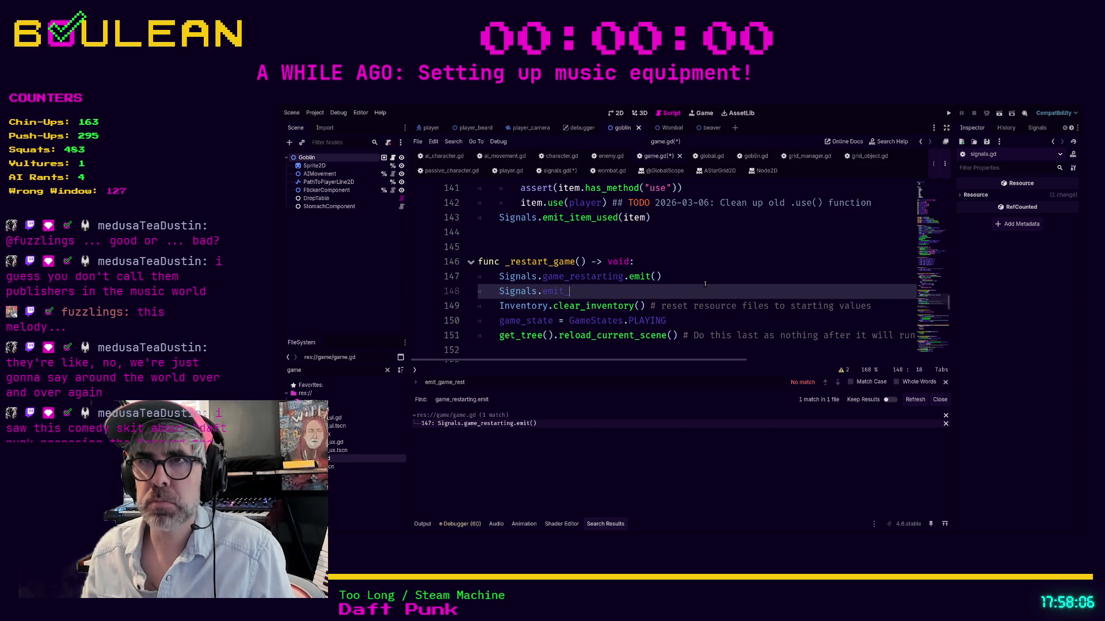
pyautogui.write('game')
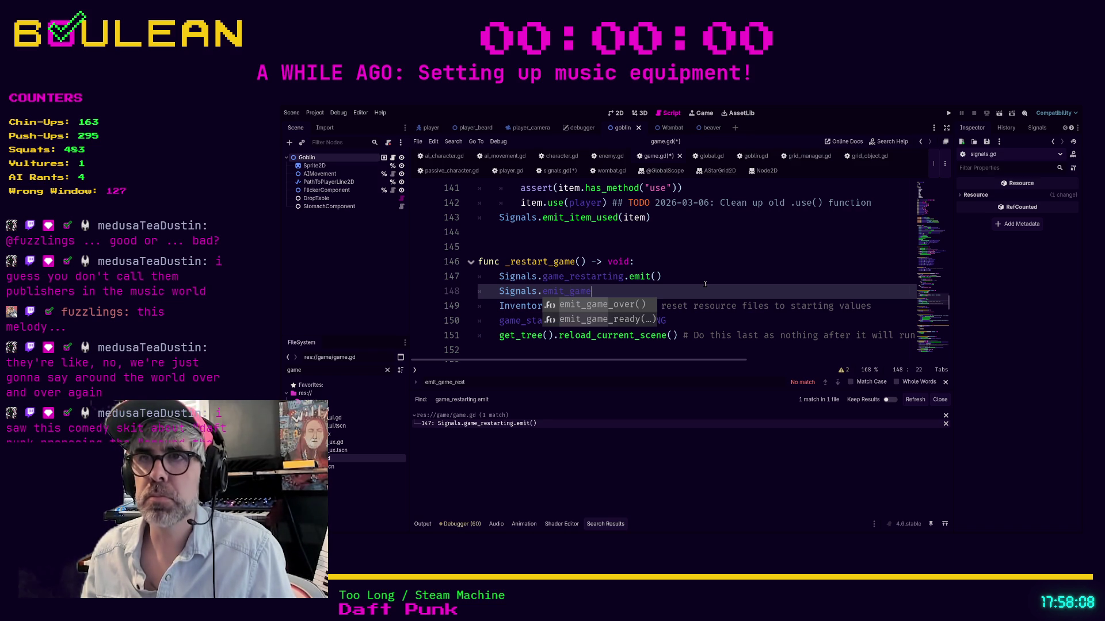
pyautogui.write('_restart')
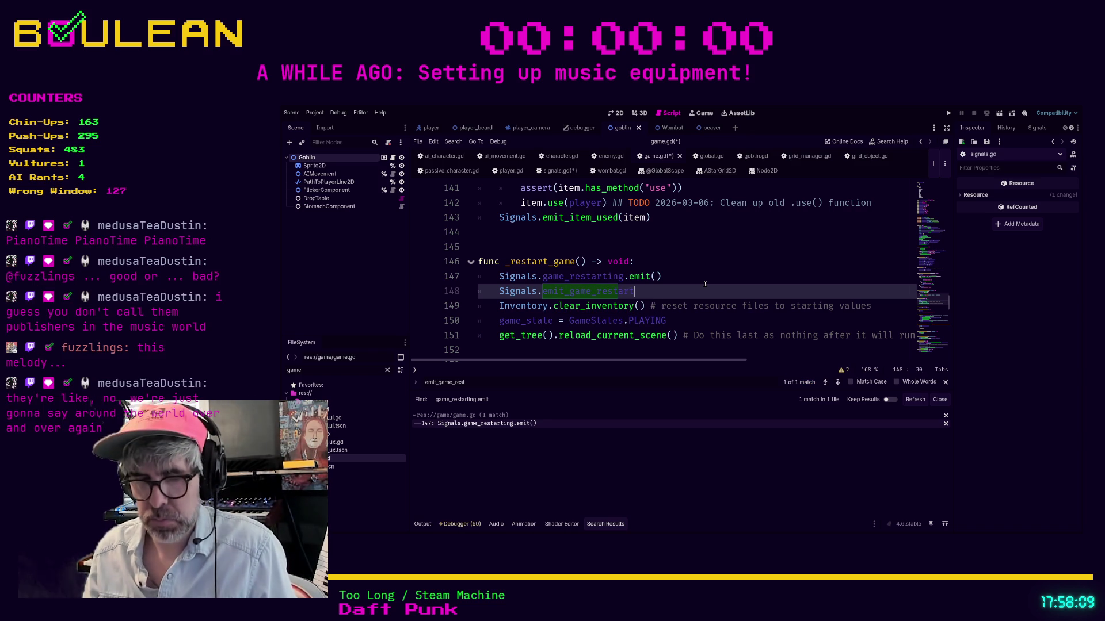
pyautogui.write('ing()')
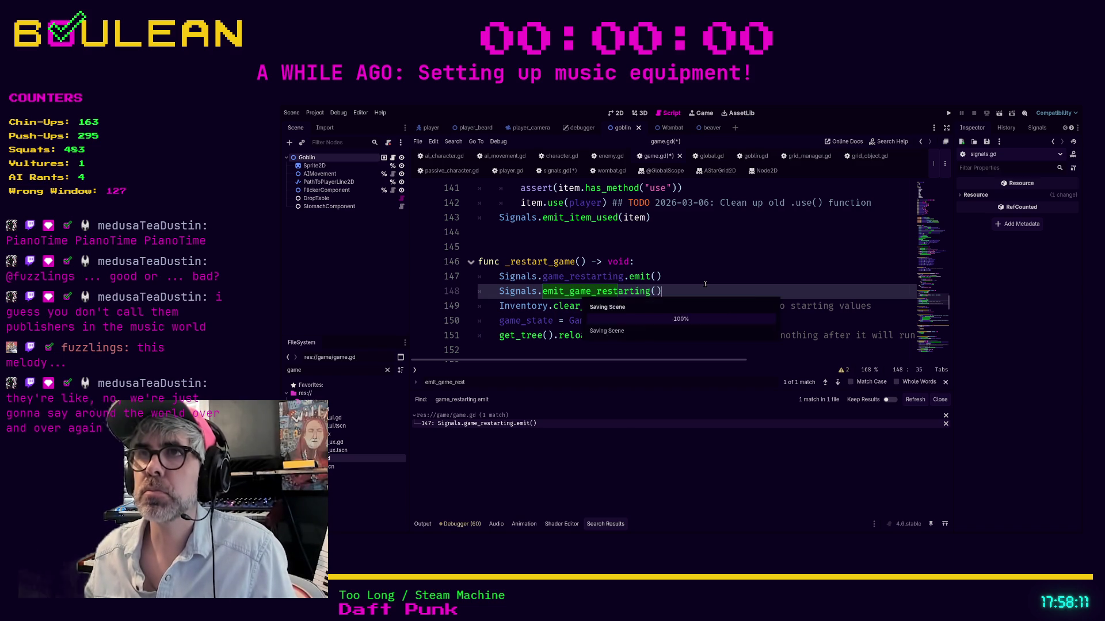
pyautogui.hotkey('ctrl', 's')
# Review the emit_game_restarting wrapper in signals.gd.
pyautogui.click(555, 171)
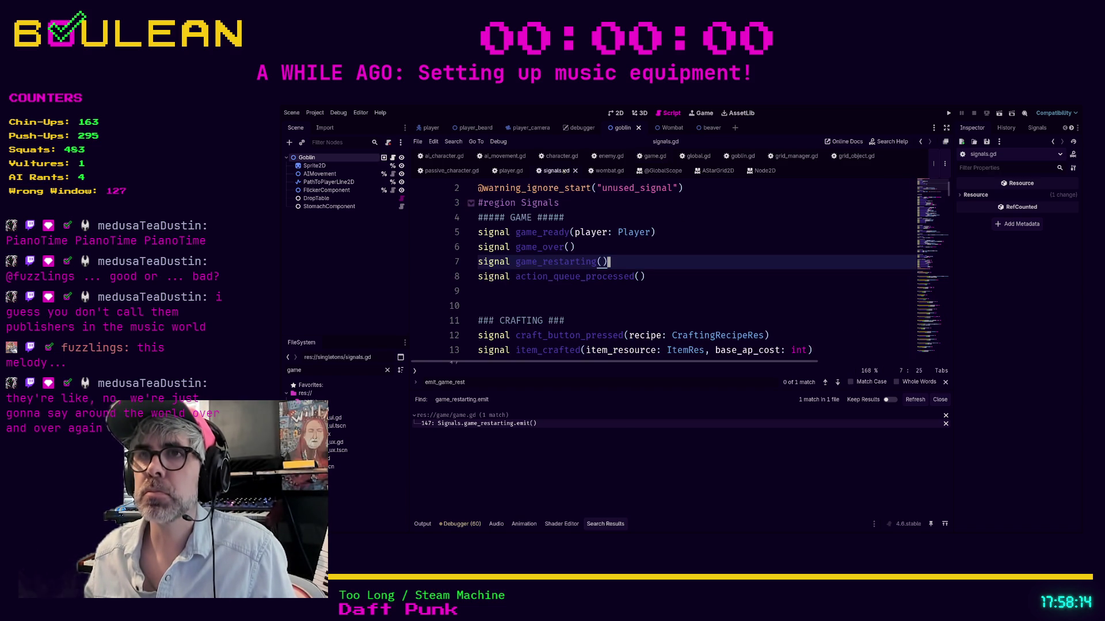
pyautogui.click(679, 249)
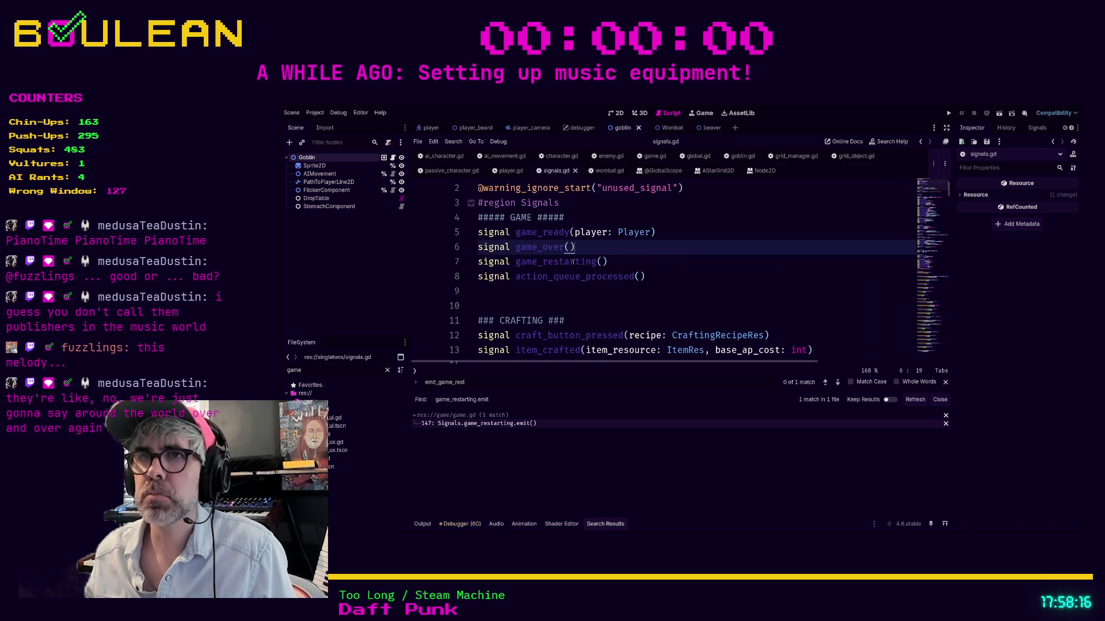
pyautogui.scroll(-20, 716, 254)
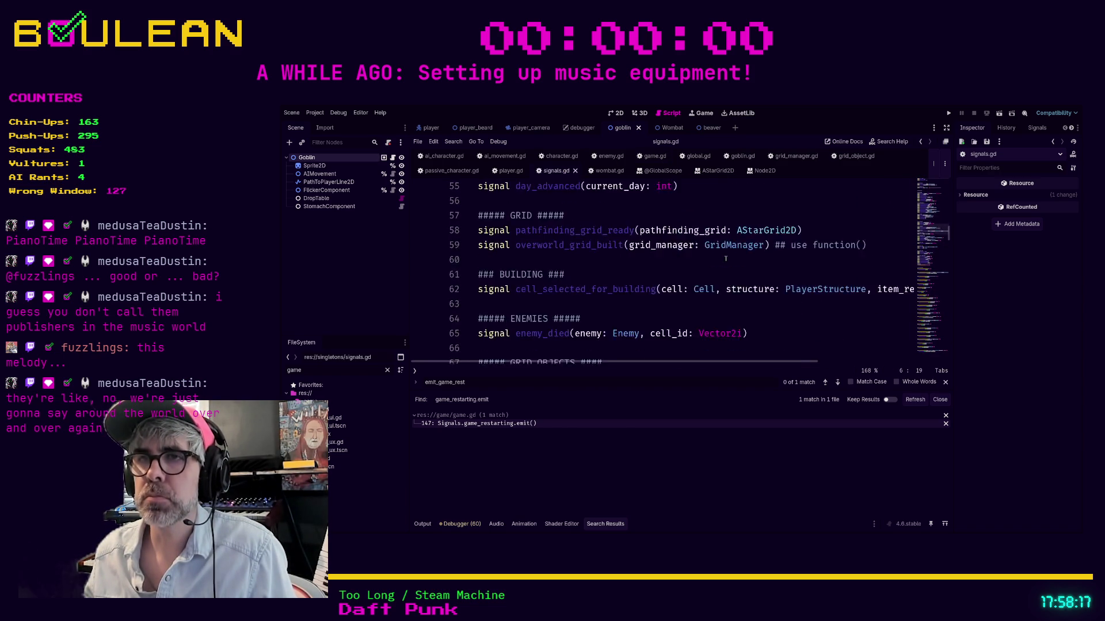
pyautogui.scroll(-12, 726, 258)
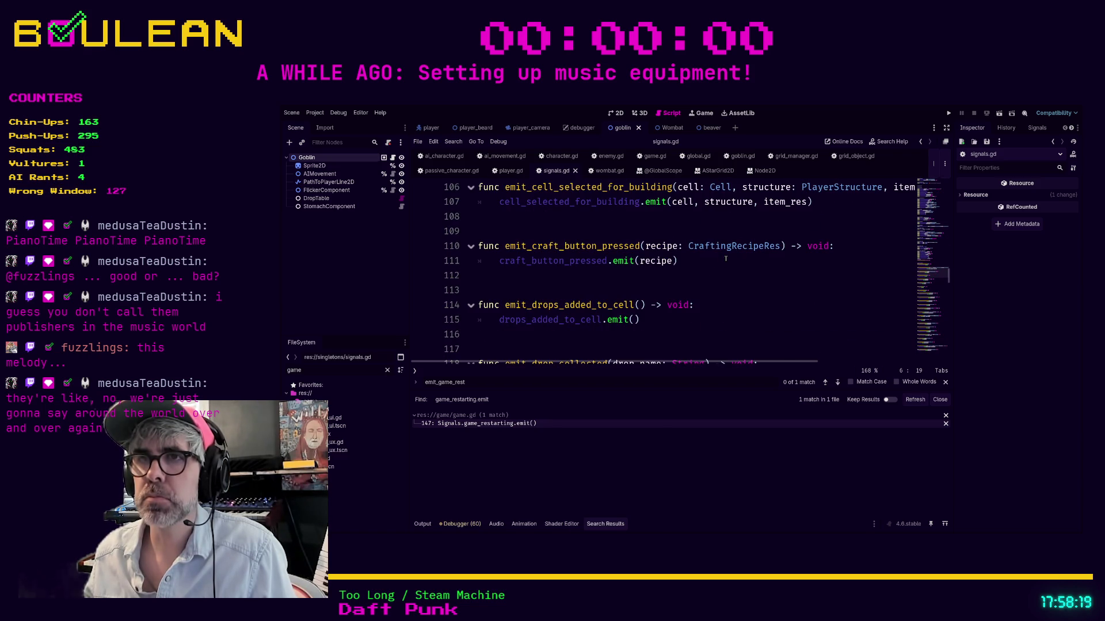
pyautogui.scroll(-5, 726, 258)
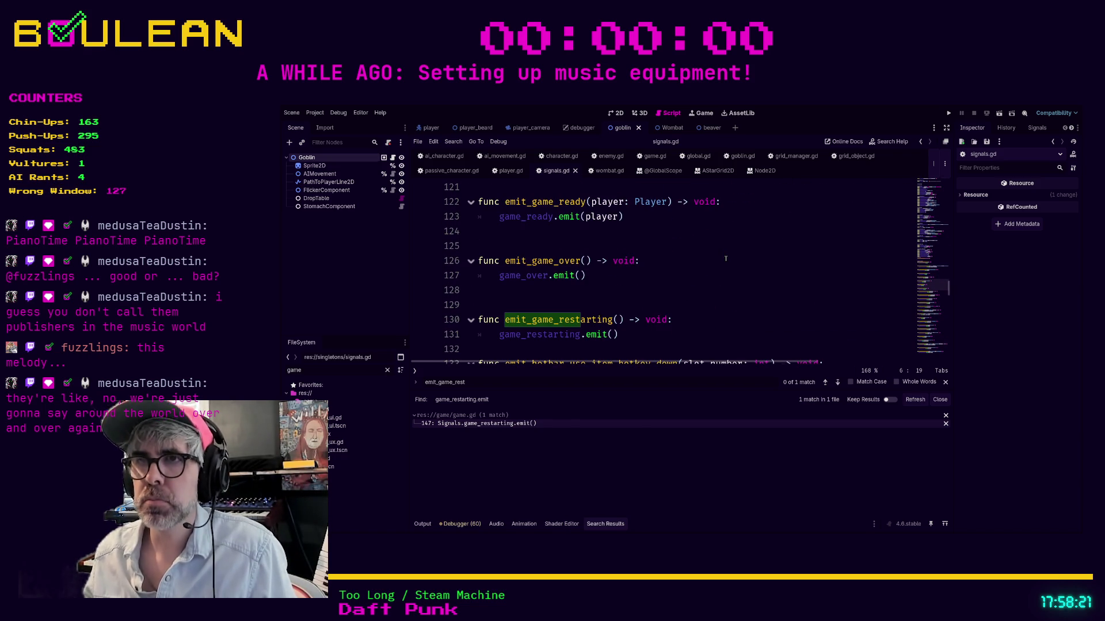
pyautogui.scroll(-1, 725, 258)
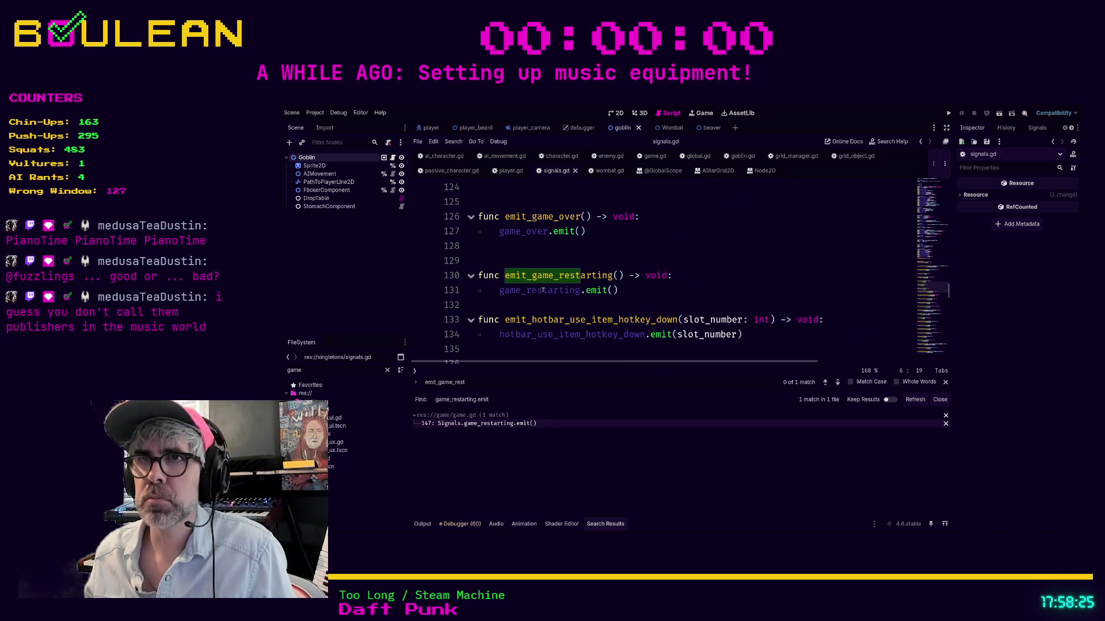
pyautogui.click(626, 292)
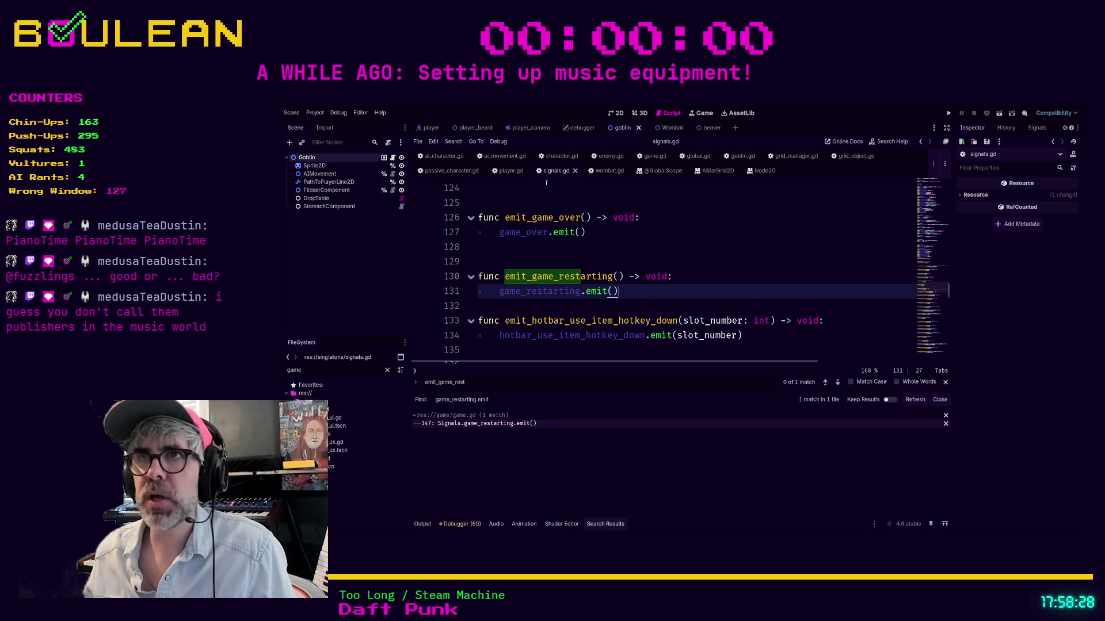
# Clean up game.gd to one Signals.emit_game_restarting() call without stray characters, and save.
pyautogui.click(655, 156)
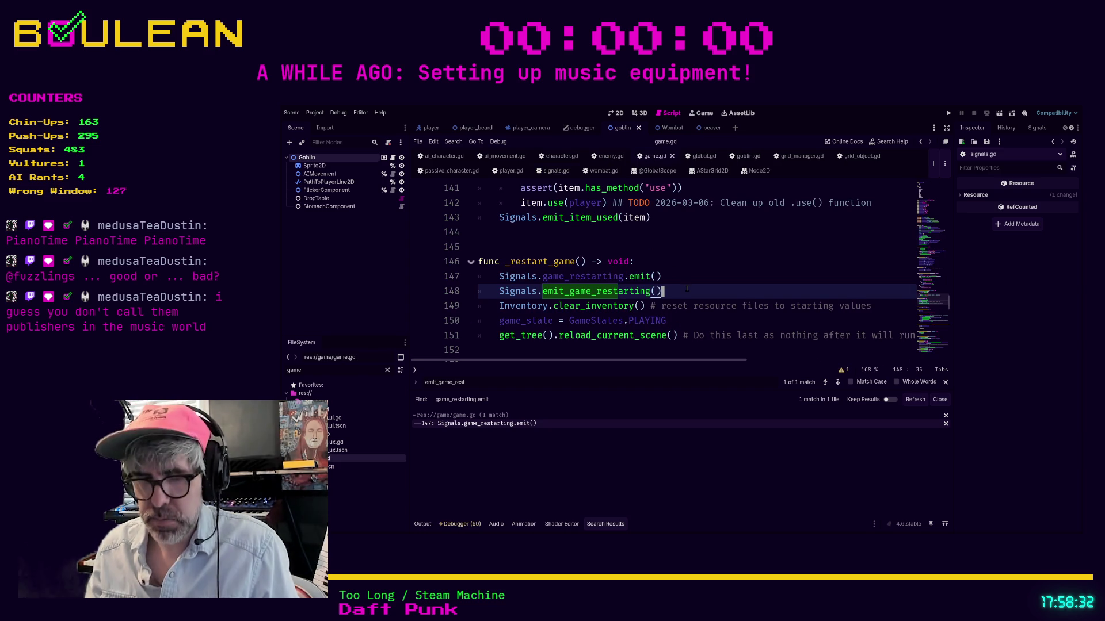
pyautogui.write('i')
pyautogui.press('Return')
pyautogui.write('Signals')
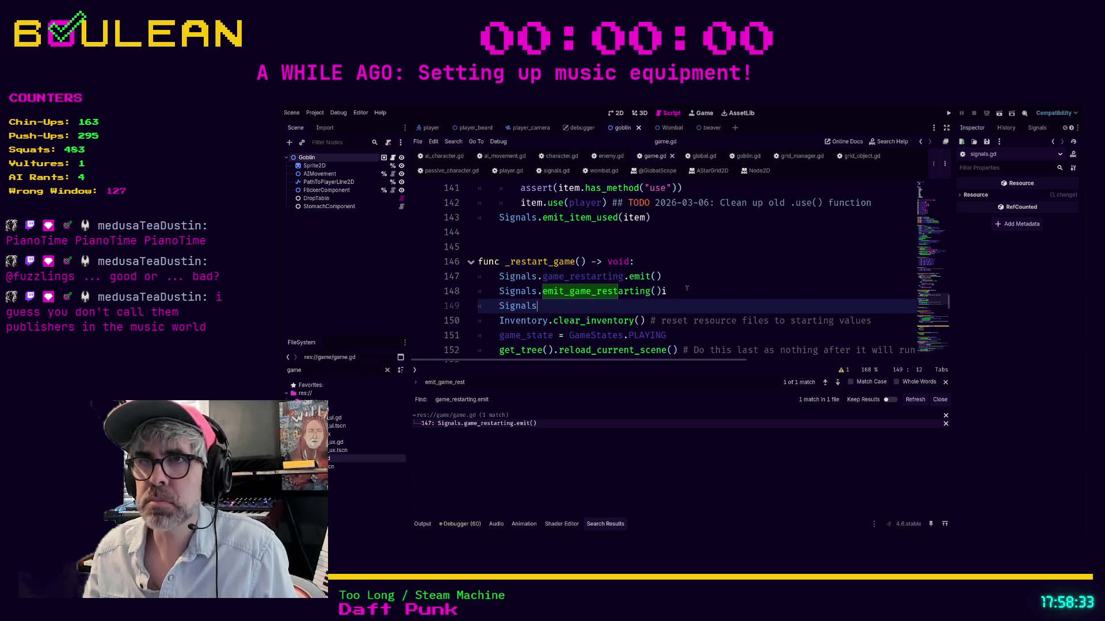
pyautogui.write('.emit')
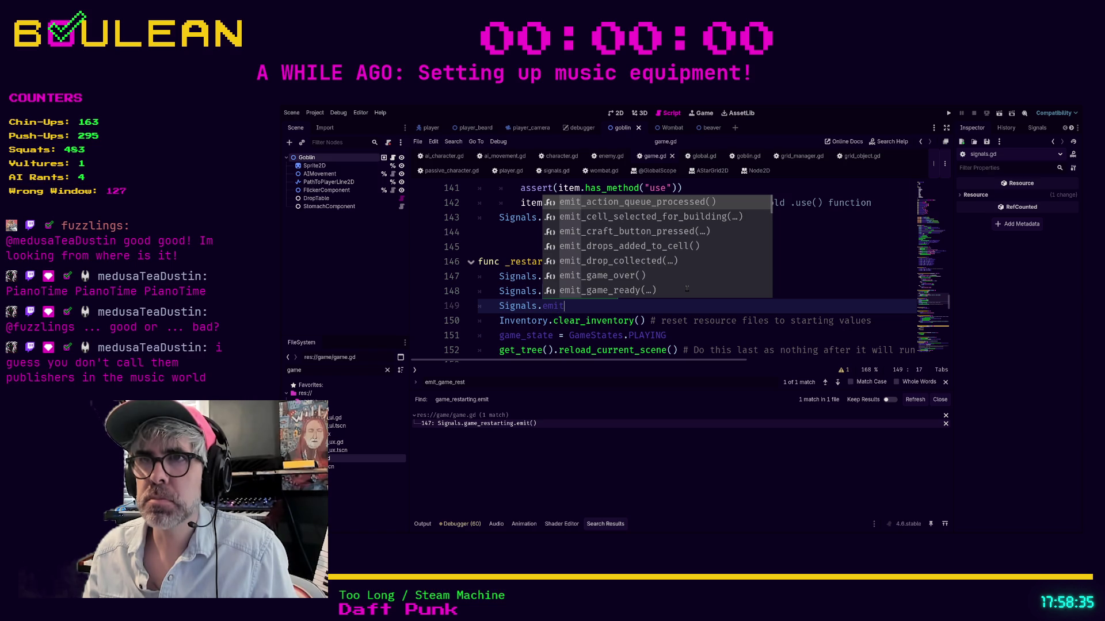
pyautogui.write('_gam')
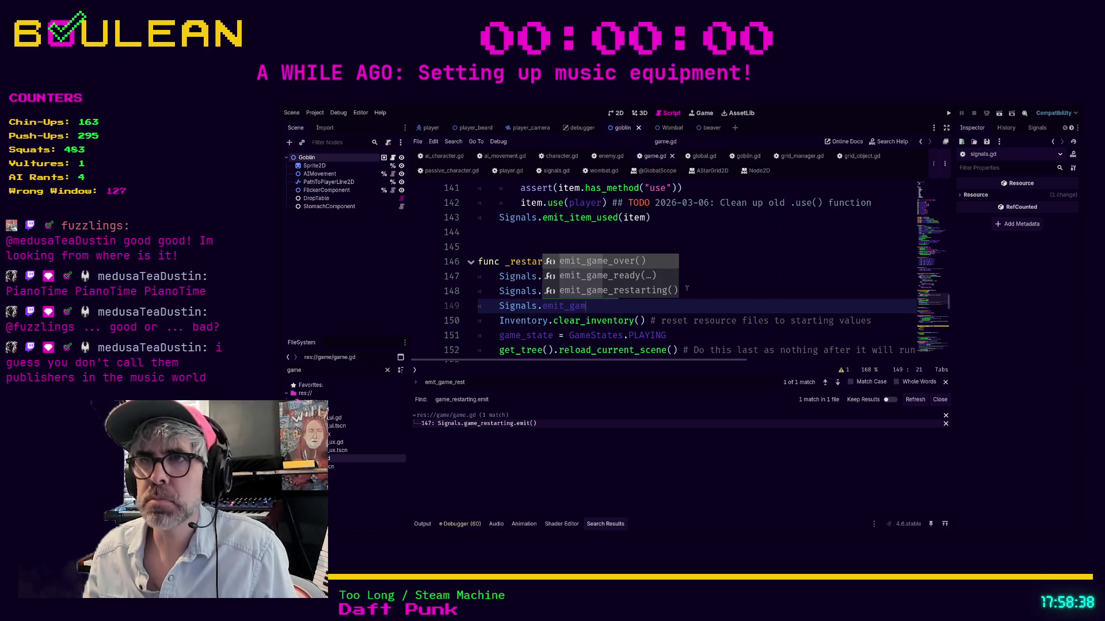
pyautogui.press('Return')
pyautogui.hotkey('ctrl', 'shift', 'k')
pyautogui.write('ing()i')
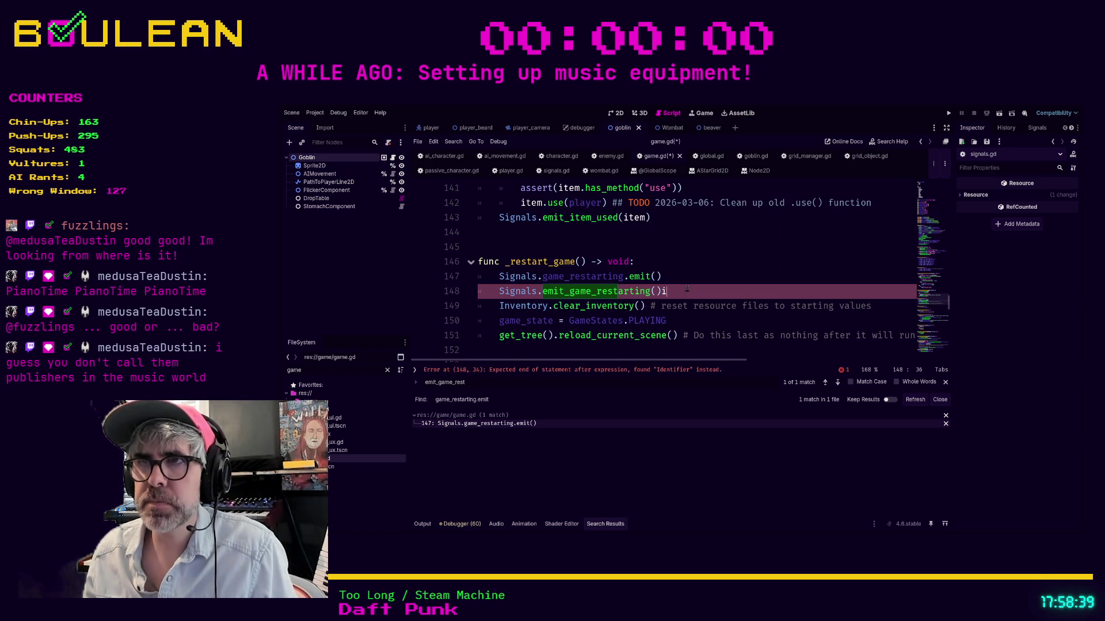
pyautogui.press('BackSpace')
pyautogui.hotkey('ctrl', 's')
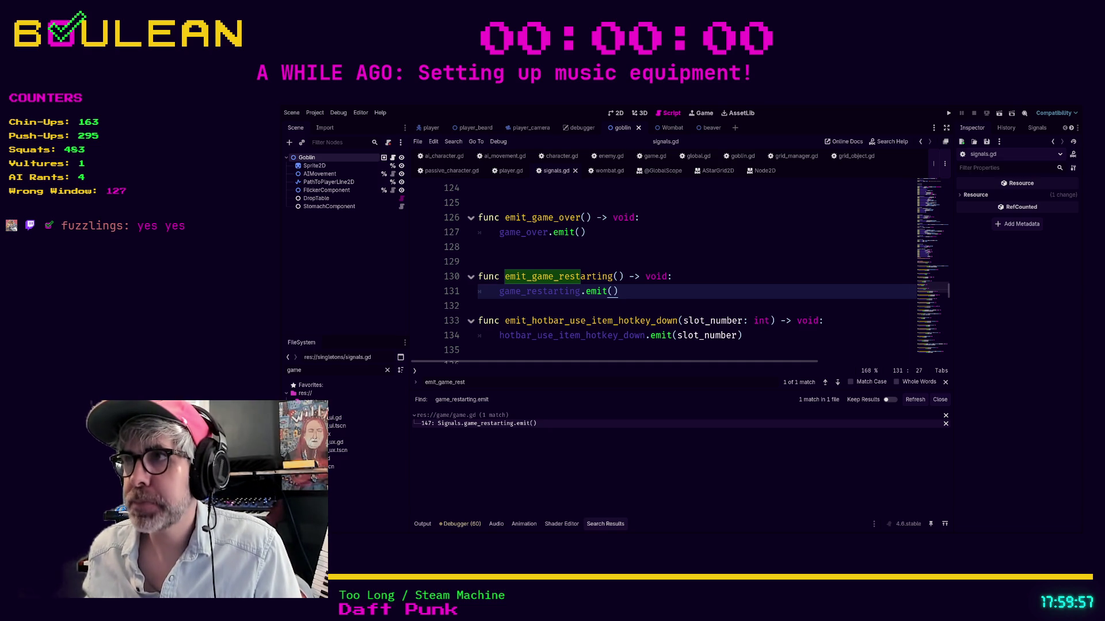
# Tag the game_over, game_restarting and game_ready signal declarations with ## wrapped.
pyautogui.scroll(20, 712, 253)
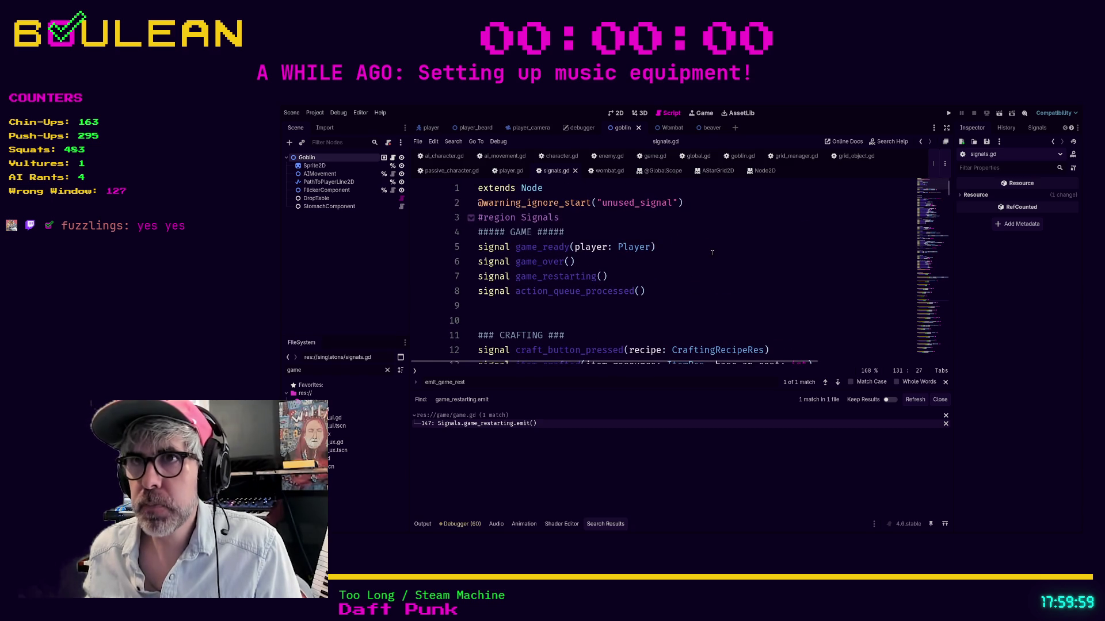
pyautogui.click(683, 275)
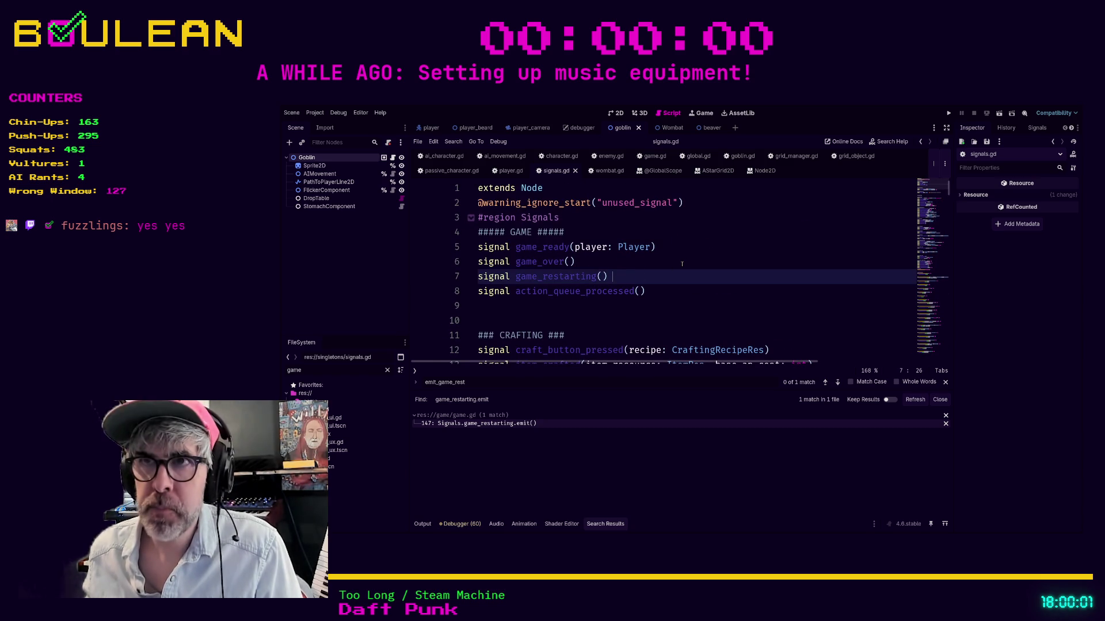
pyautogui.write('##')
pyautogui.click(646, 263)
pyautogui.write('##')
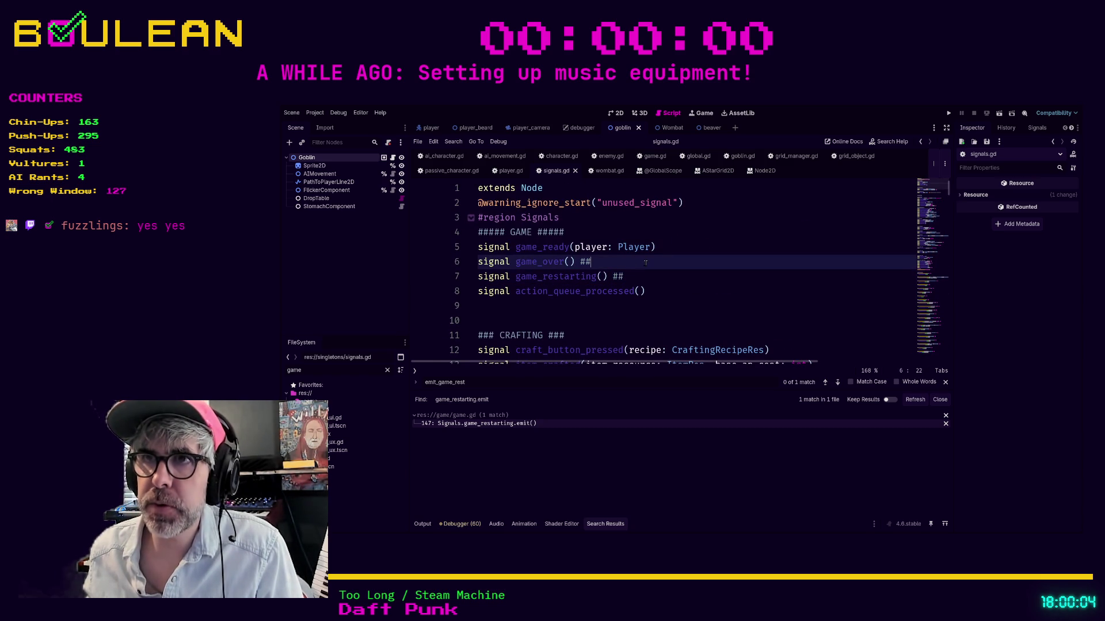
pyautogui.write(' wrapped')
pyautogui.click(691, 272)
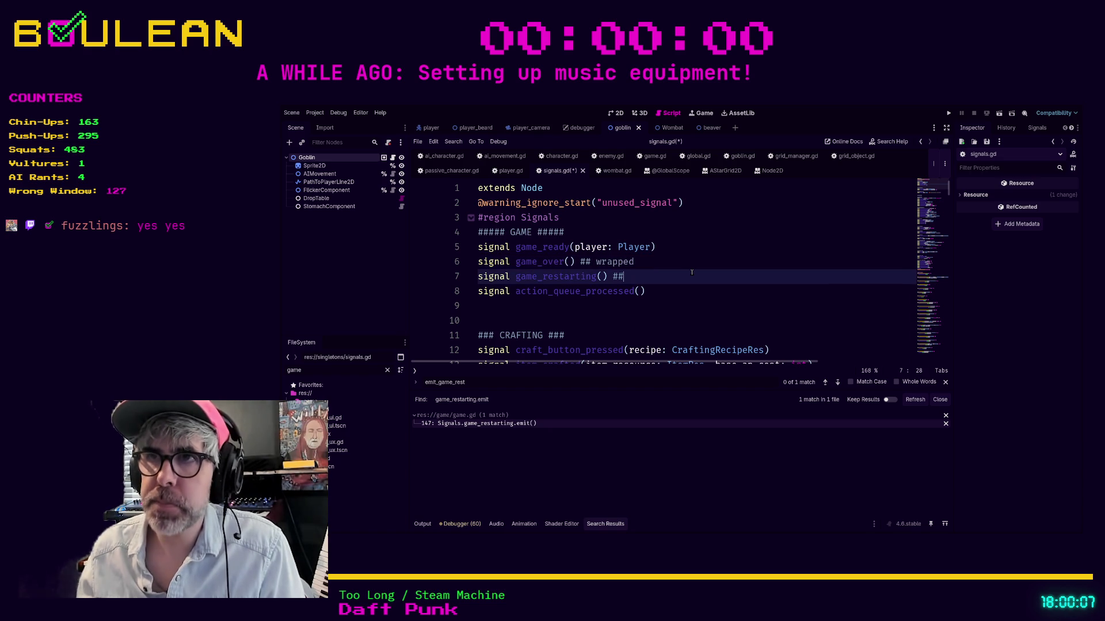
pyautogui.write('wrapp')
pyautogui.press('Up')
pyautogui.press('Up')
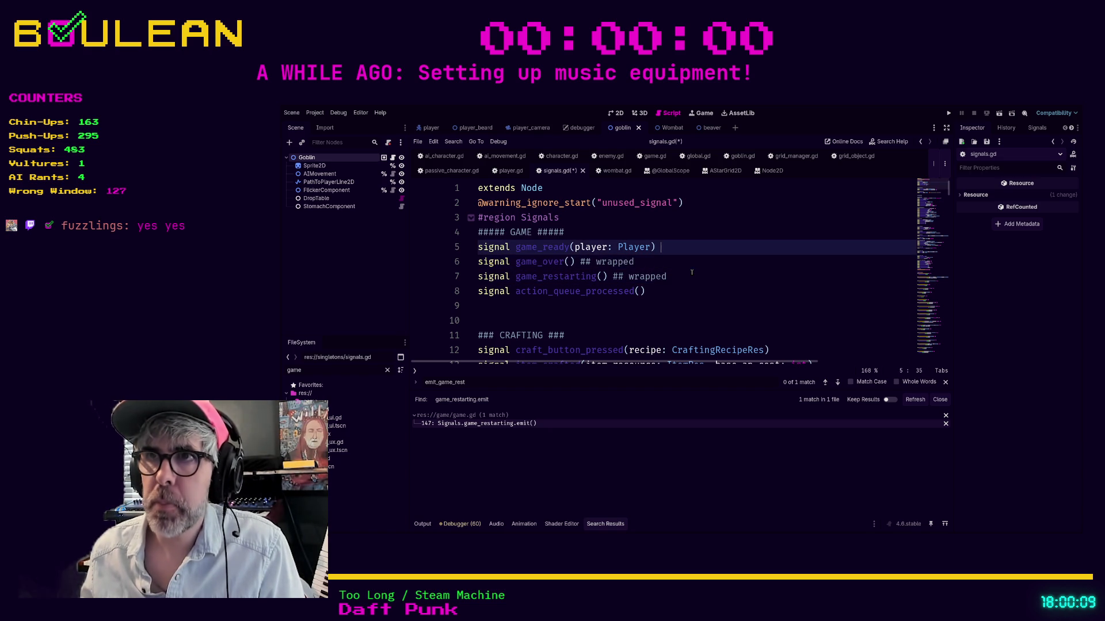
pyautogui.write('## wrapp')
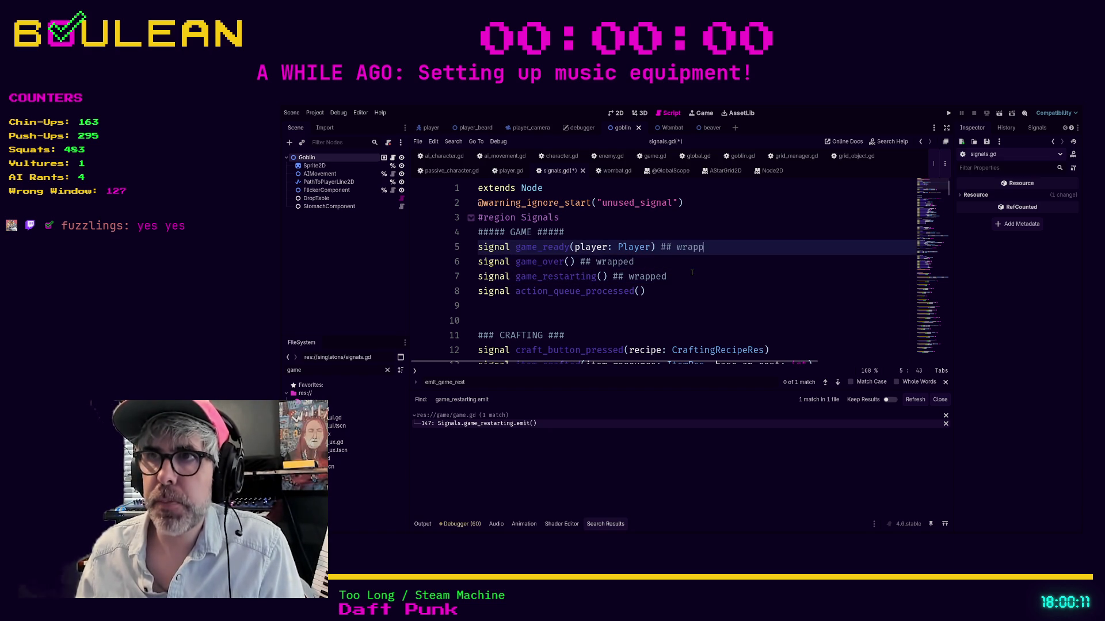
pyautogui.write('ed')
# Confirm emit_action_queue_processed exists, then tag action_queue_processed with ## wrapped.
pyautogui.press('Down')
pyautogui.press('Down')
pyautogui.press('Down')
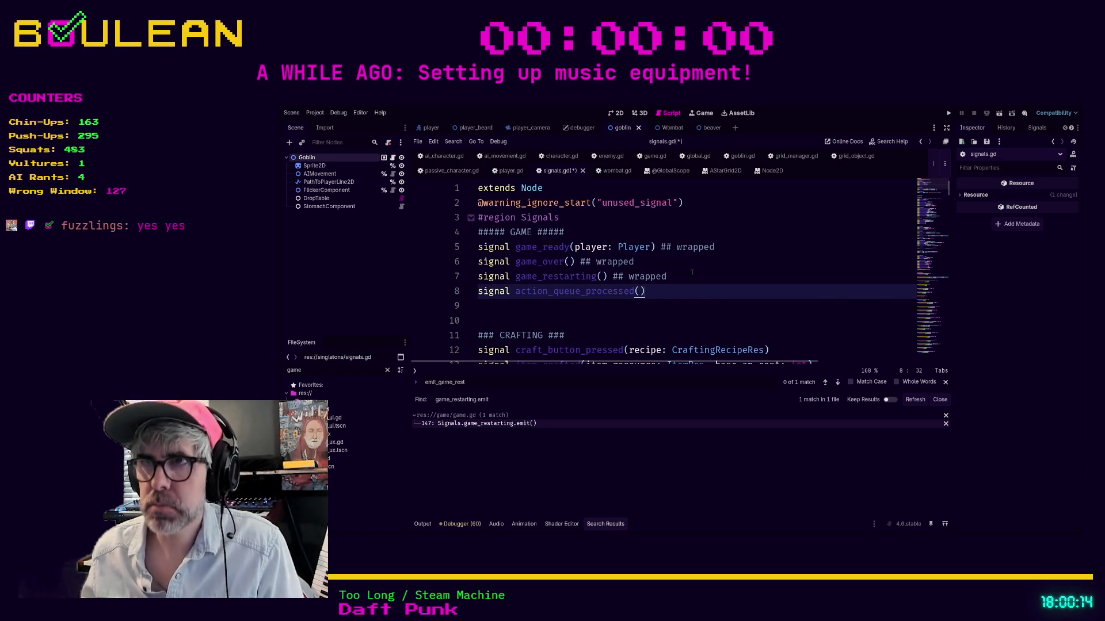
pyautogui.write(' ##')
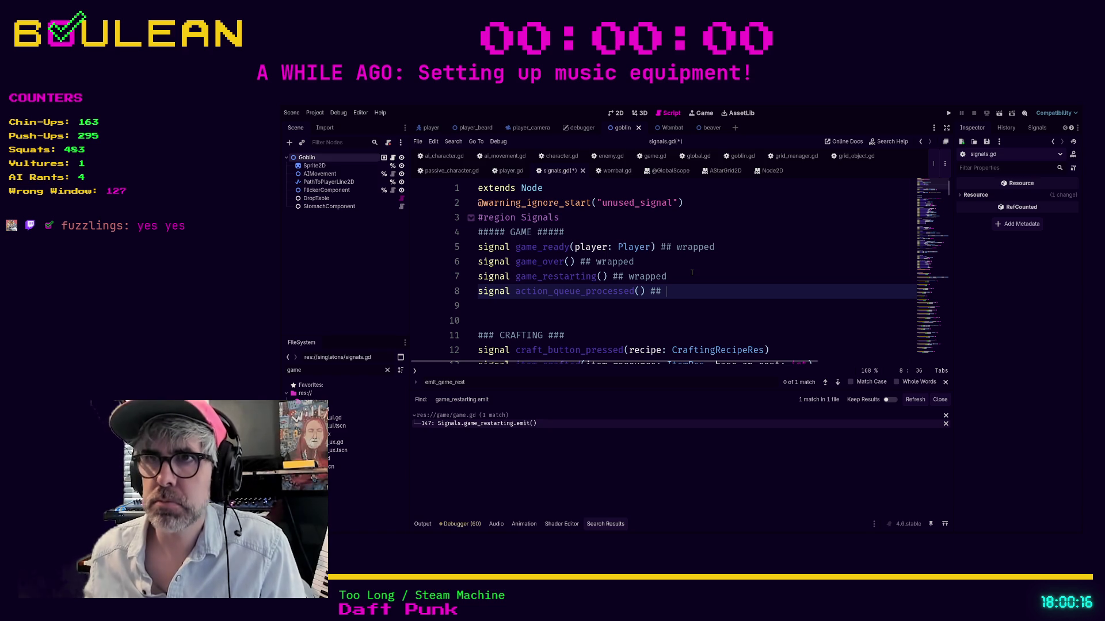
pyautogui.click(616, 317)
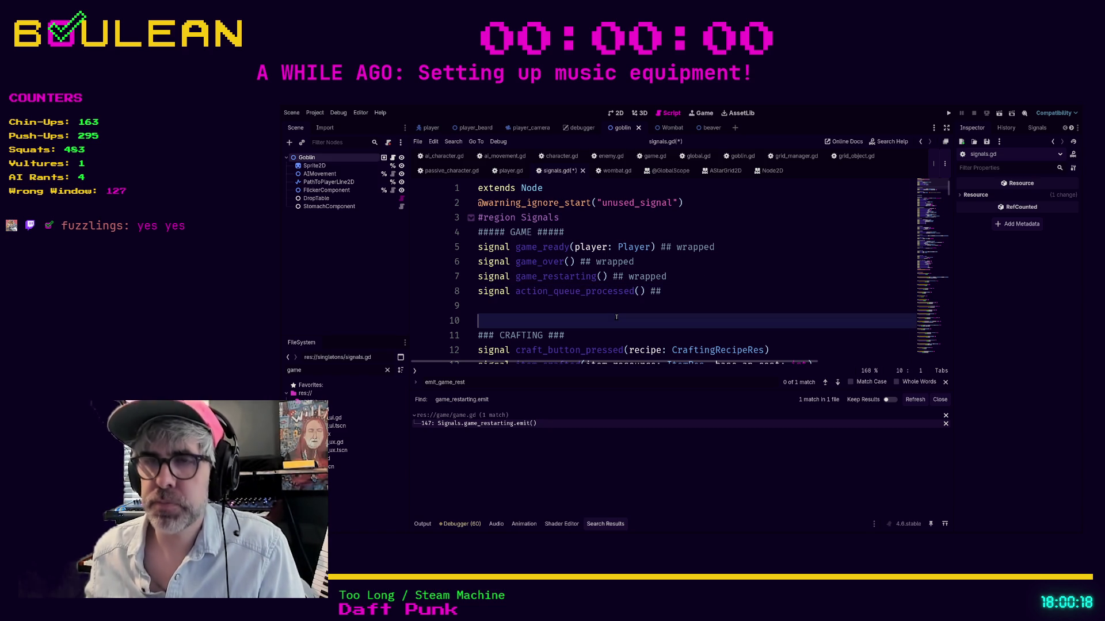
pyautogui.hotkey('ctrl', 'f')
pyautogui.write('emit_action')
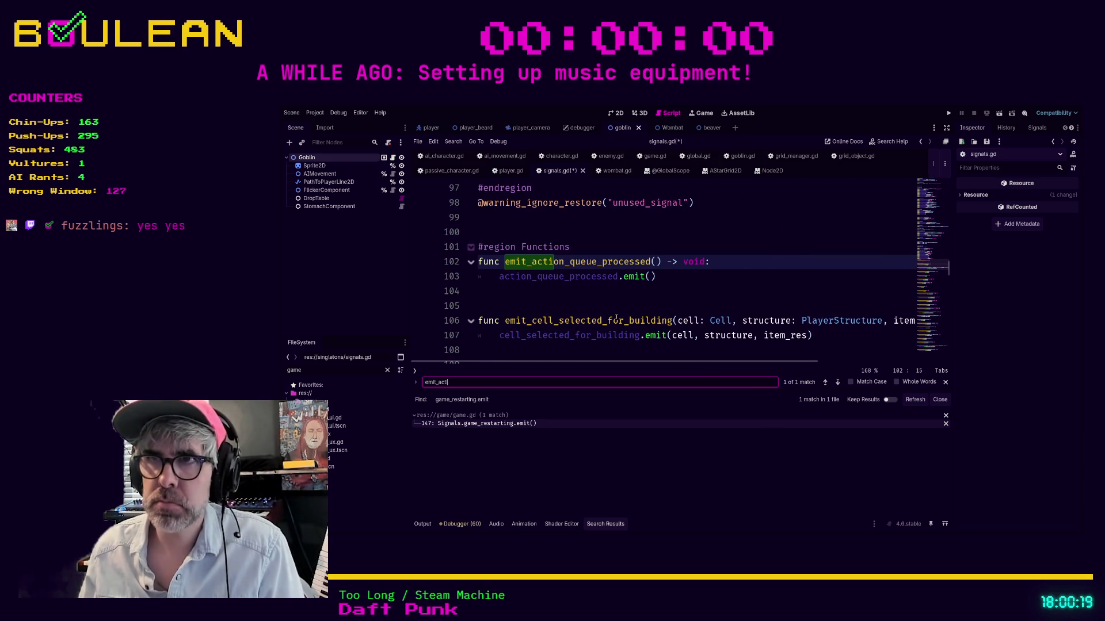
pyautogui.keyDown('ctrl'); pyautogui.click(586, 279); pyautogui.keyUp('ctrl')
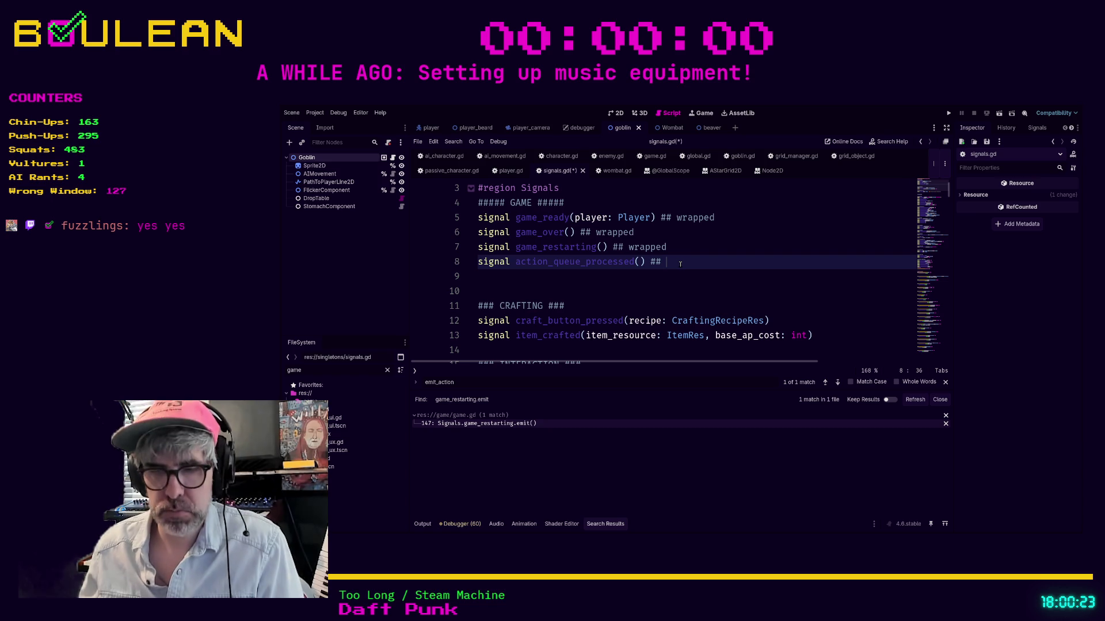
pyautogui.write('wrapped')
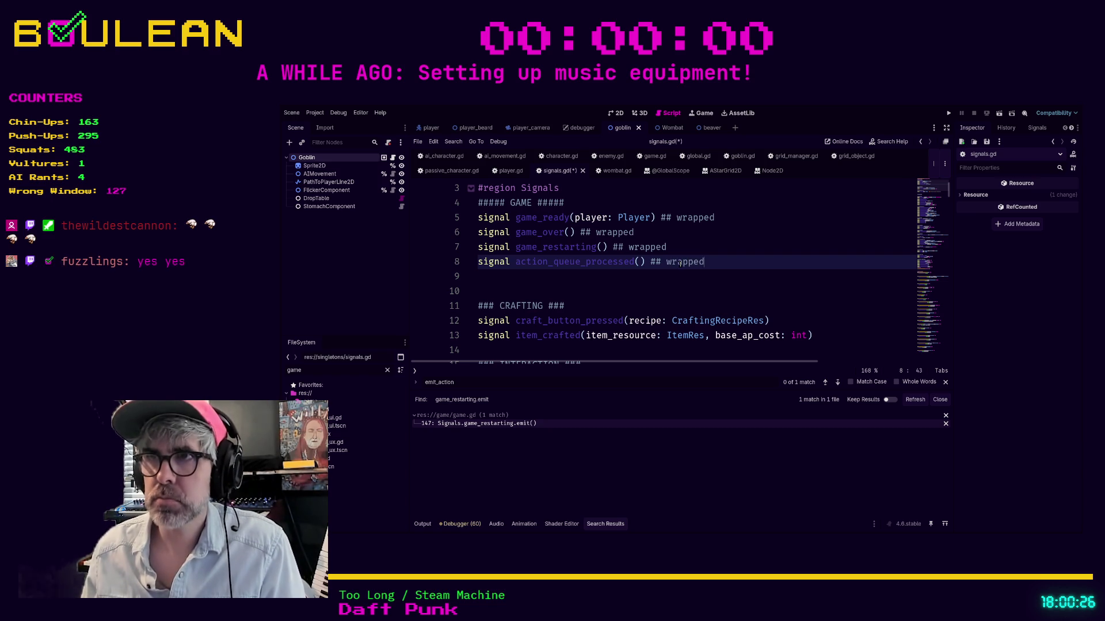
pyautogui.scroll(-1, 673, 262)
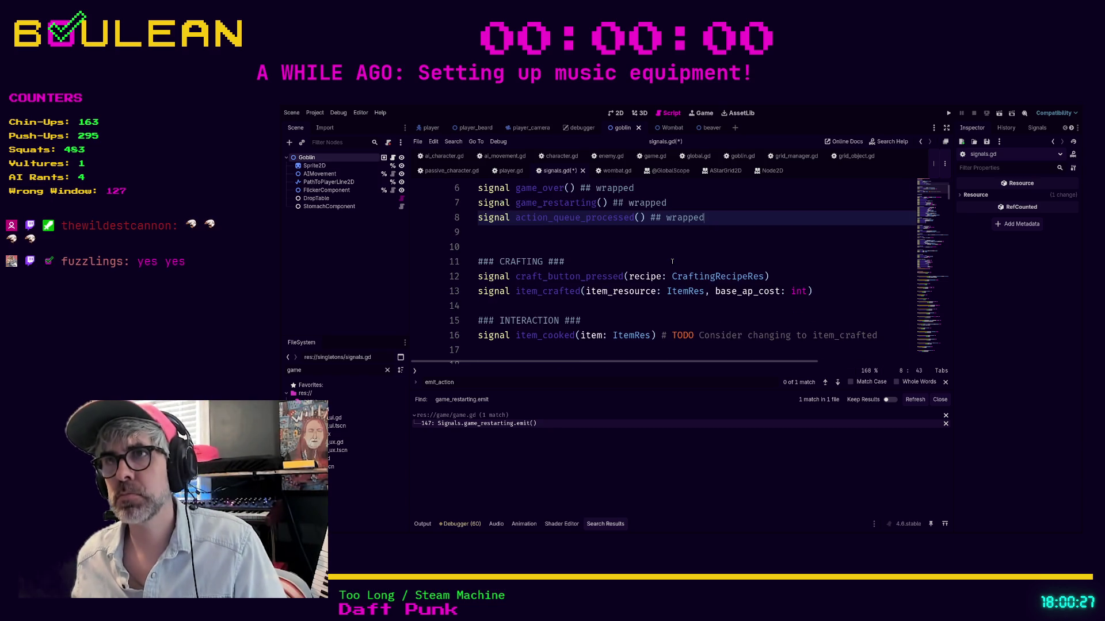
# Confirm the emit_craft_button_pressed wrapper exists and tag craft_button_pressed with ## wrapped.
pyautogui.click(806, 281)
pyautogui.hotkey('ctrl', 'f')
pyautogui.write('emit_craft')
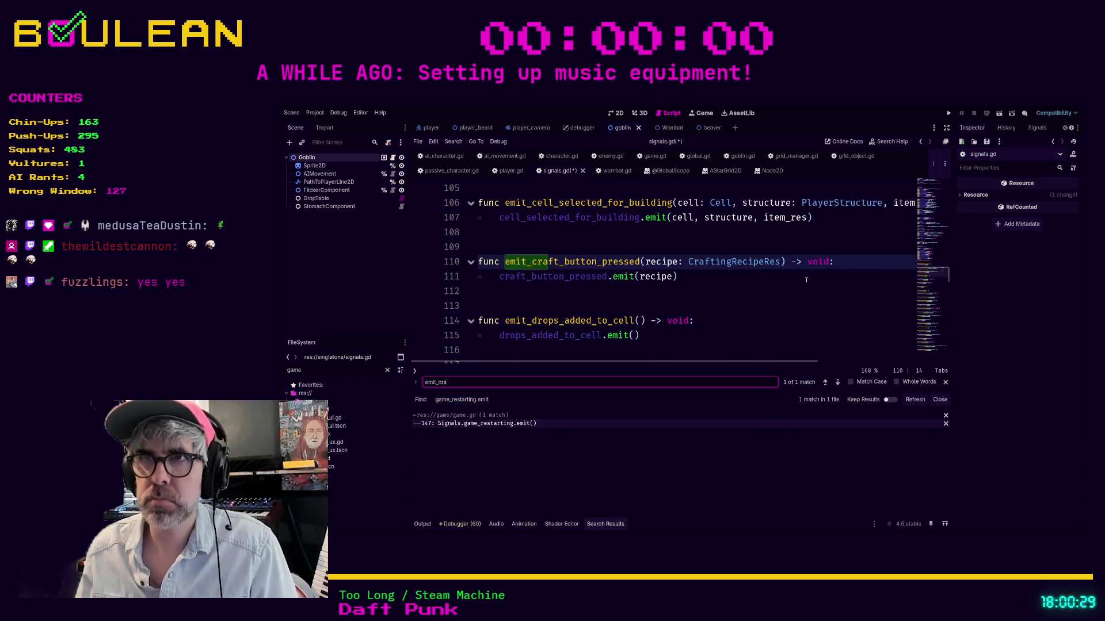
pyautogui.click(806, 281)
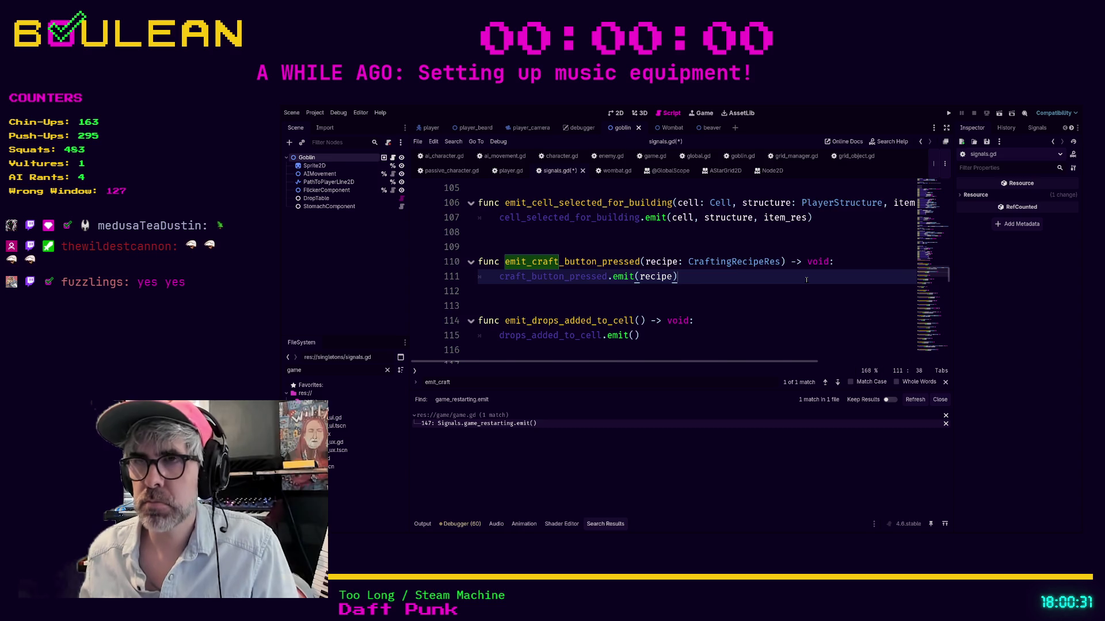
pyautogui.scroll(15, 806, 280)
pyautogui.scroll(6, 806, 280)
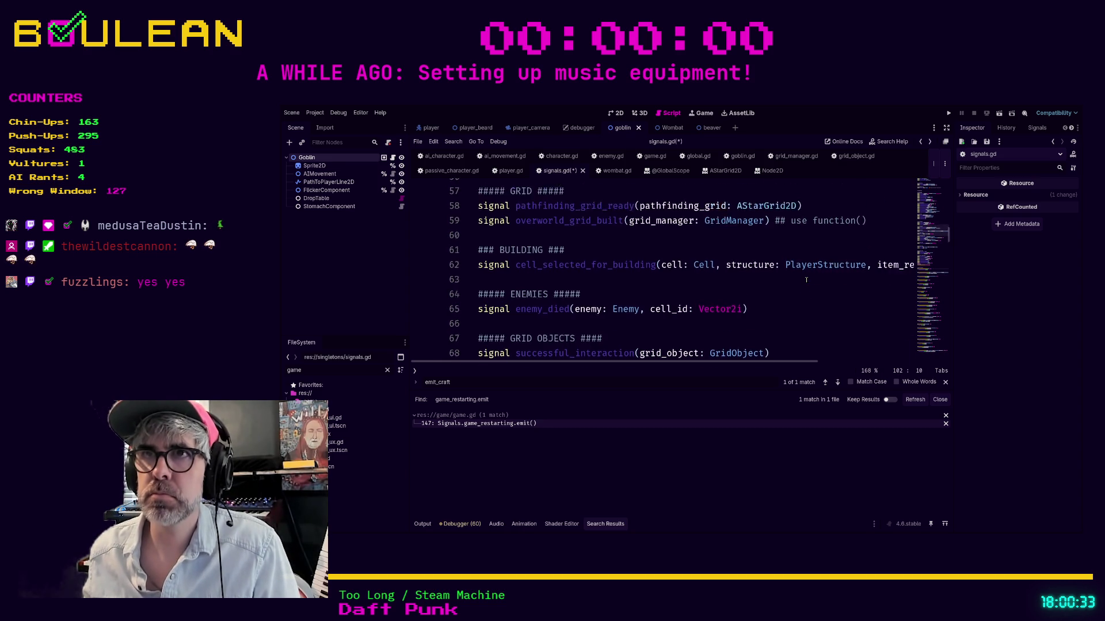
pyautogui.scroll(12, 806, 280)
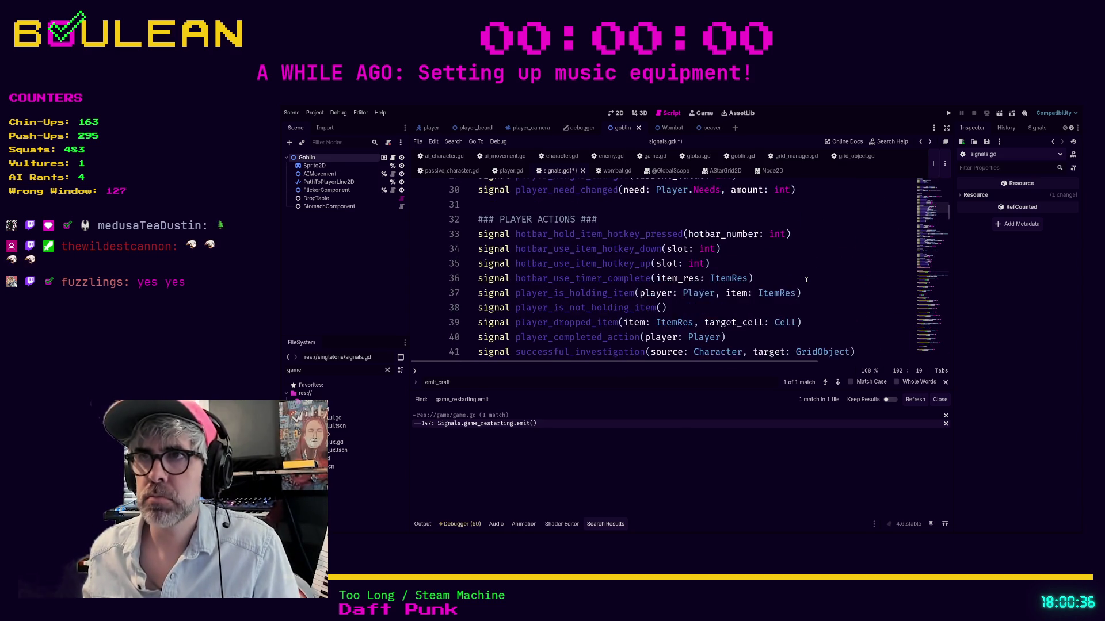
pyautogui.scroll(1, 806, 280)
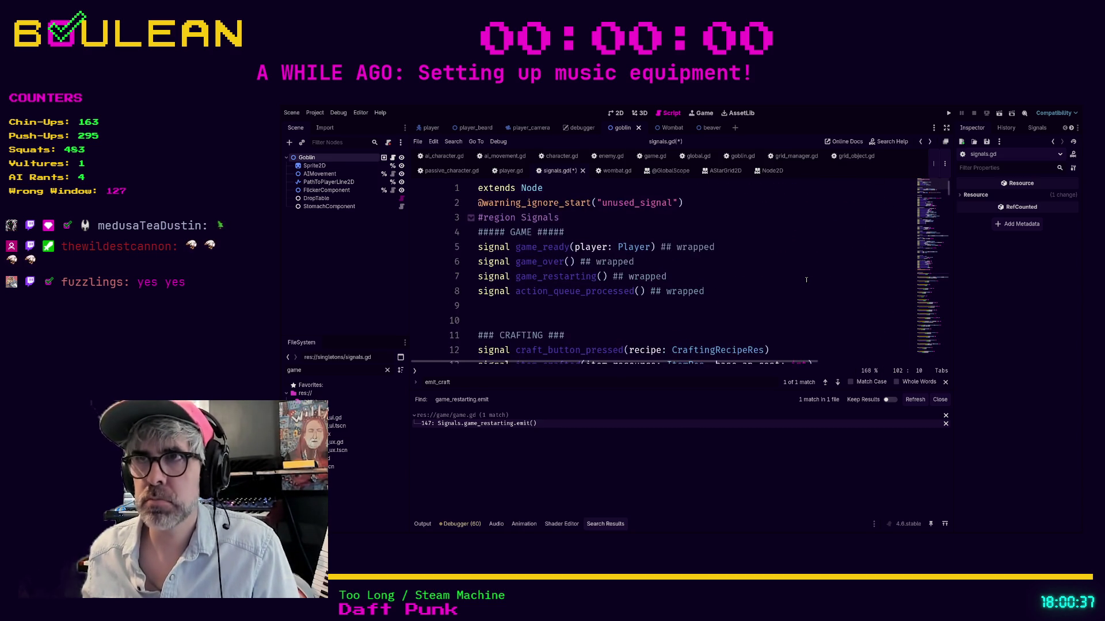
pyautogui.scroll(-2, 718, 280)
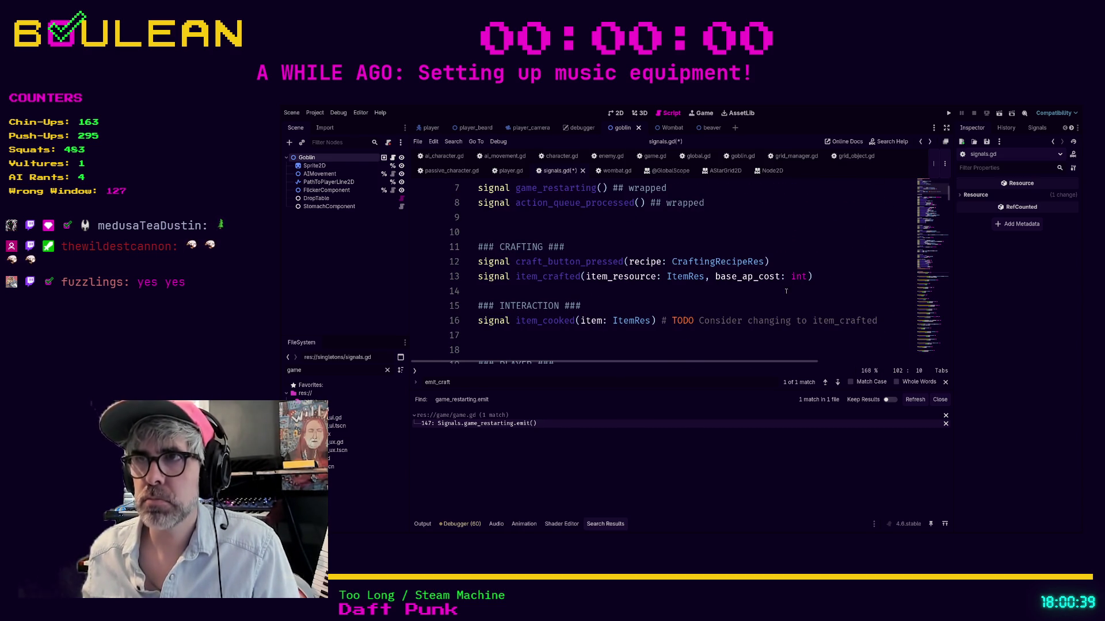
pyautogui.click(790, 263)
pyautogui.write('##')
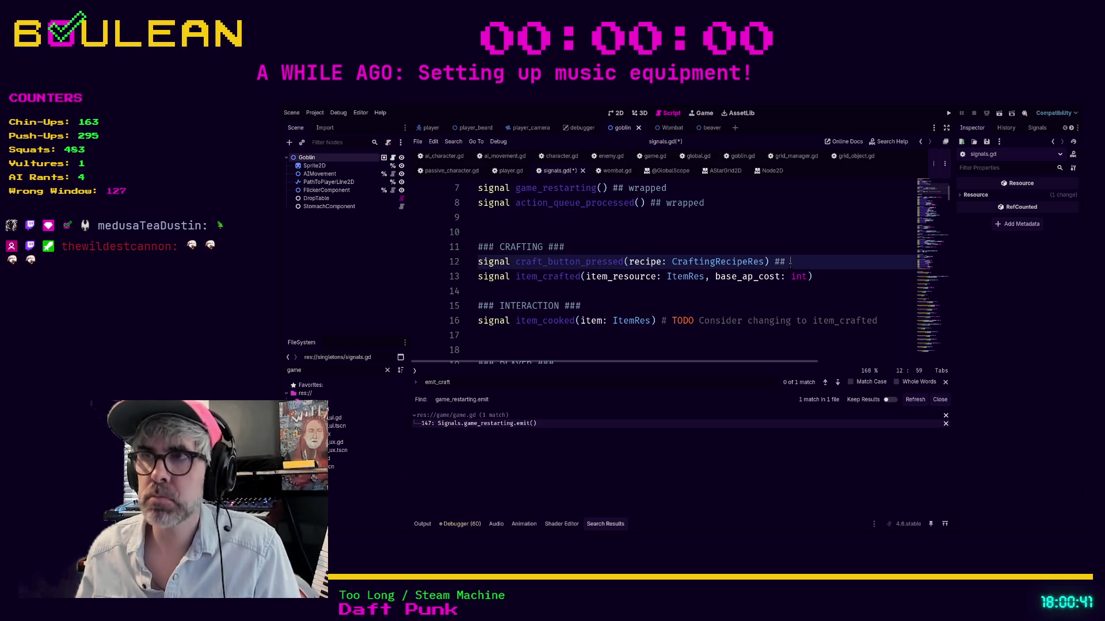
pyautogui.write('wrapped')
# Check for an item_crafted wrapper, tag item_crafted with ## wrapped, and save signals.gd.
pyautogui.hotkey('ctrl', 'f')
pyautogui.write('em')
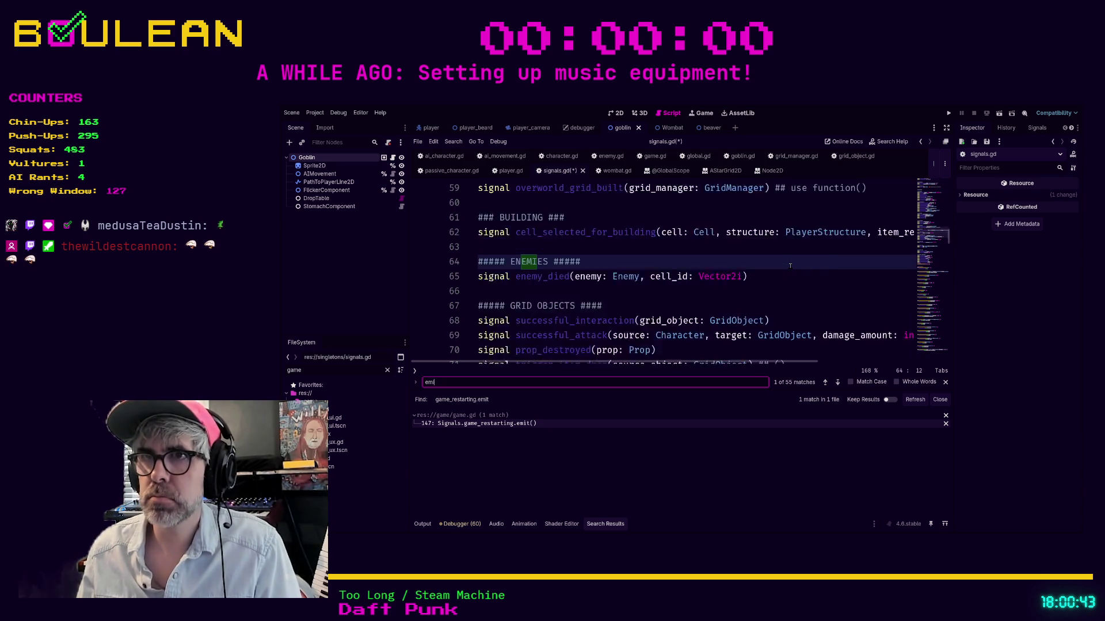
pyautogui.write('it_')
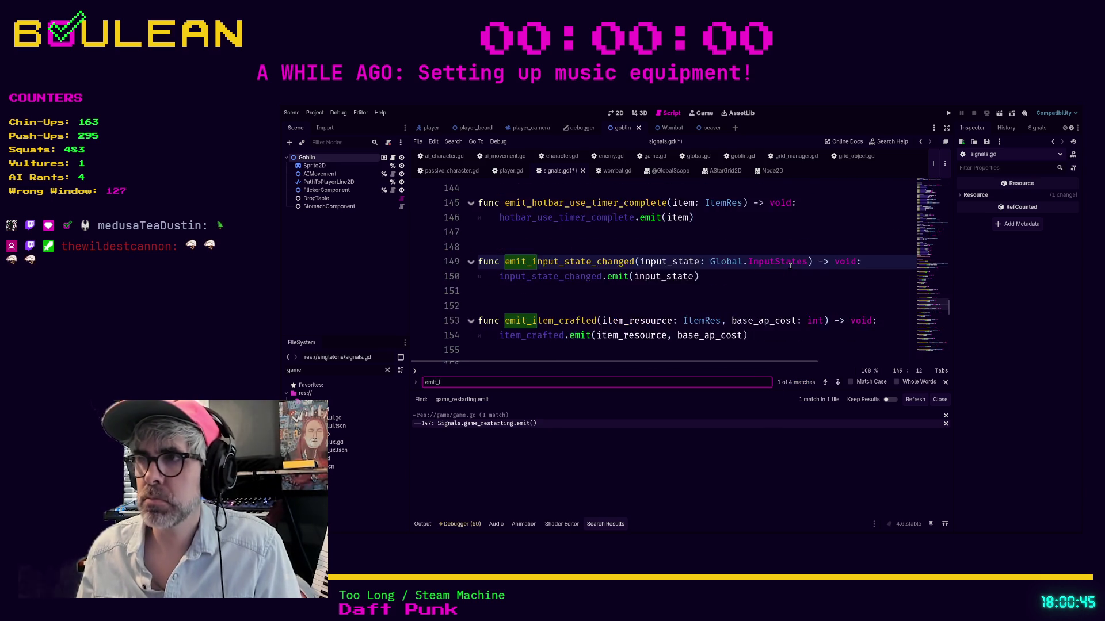
pyautogui.write('item_crafter')
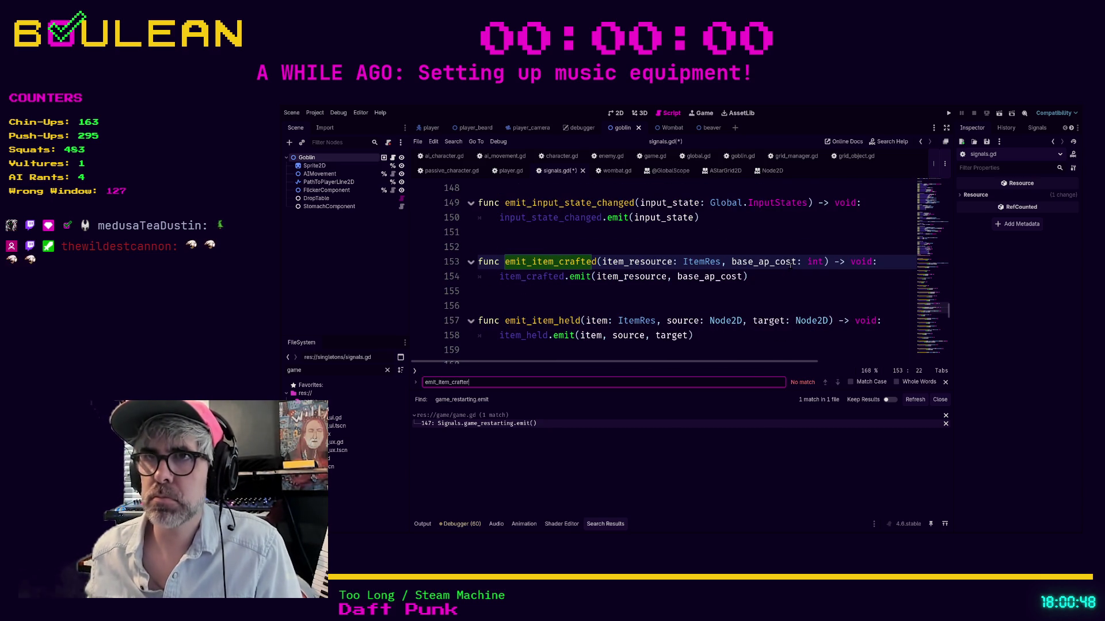
pyautogui.click(796, 296)
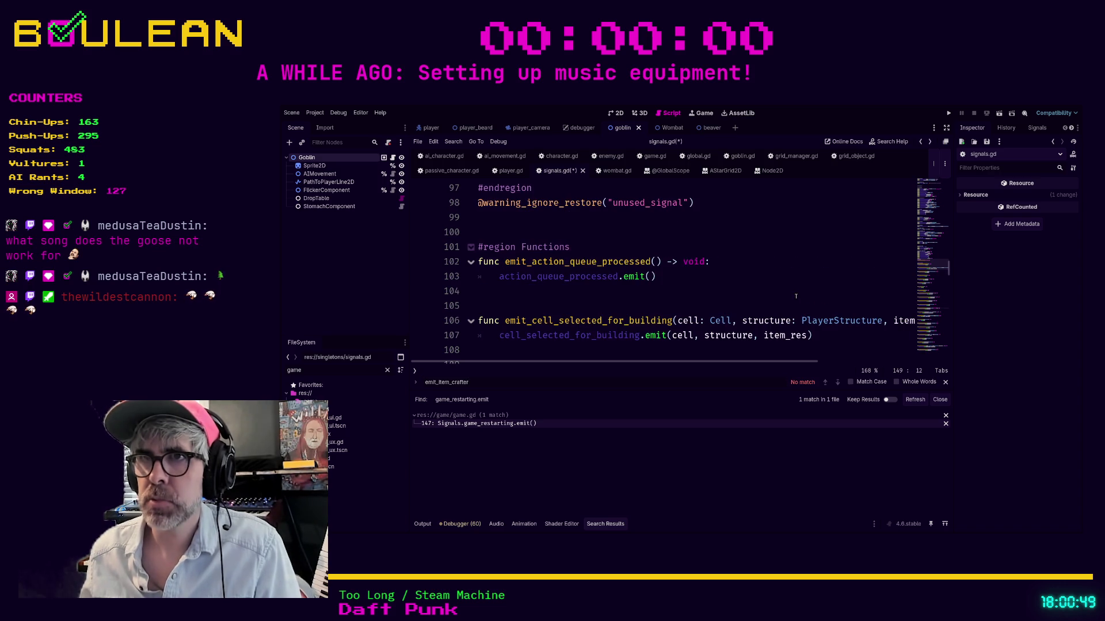
pyautogui.hotkey('ctrl', 'z')
pyautogui.scroll(10, 796, 296)
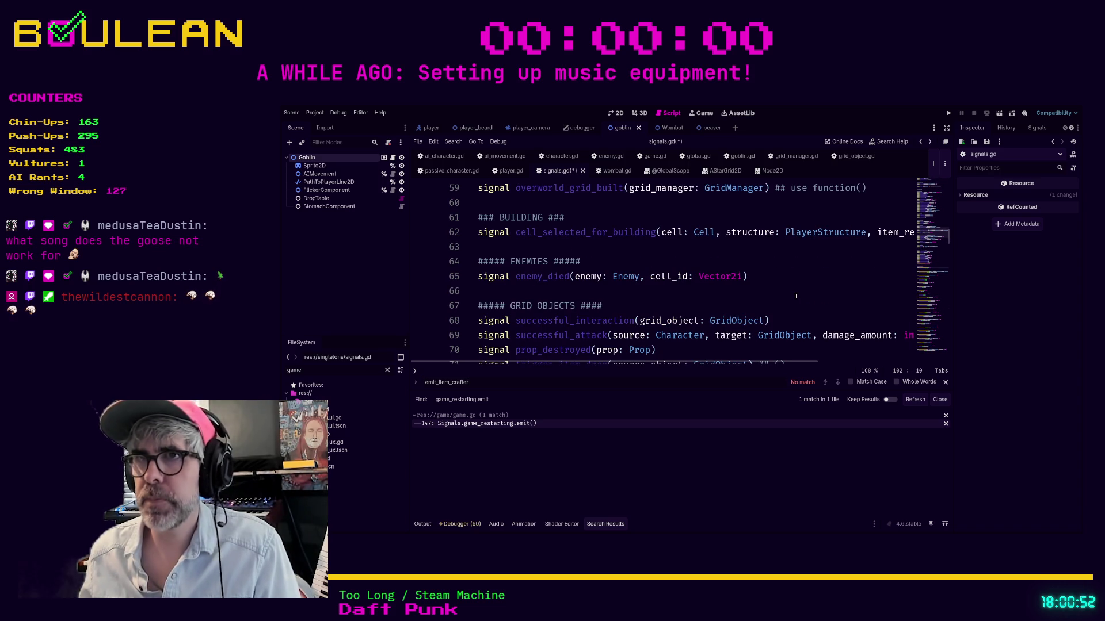
pyautogui.scroll(2, 796, 296)
pyautogui.scroll(5, 796, 295)
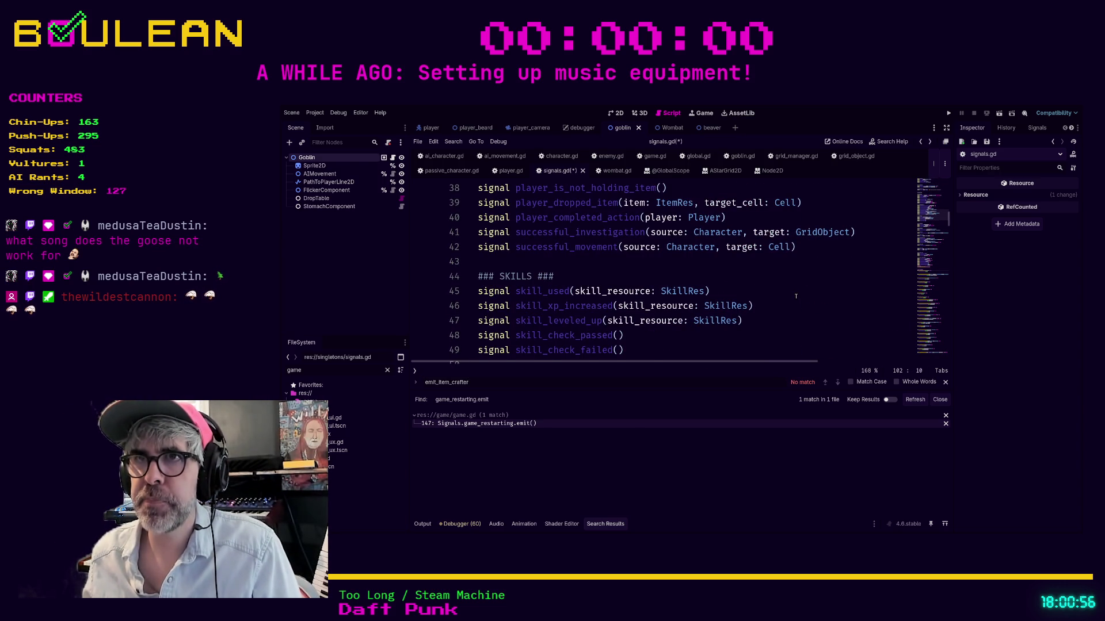
pyautogui.scroll(9, 795, 296)
pyautogui.scroll(3, 796, 296)
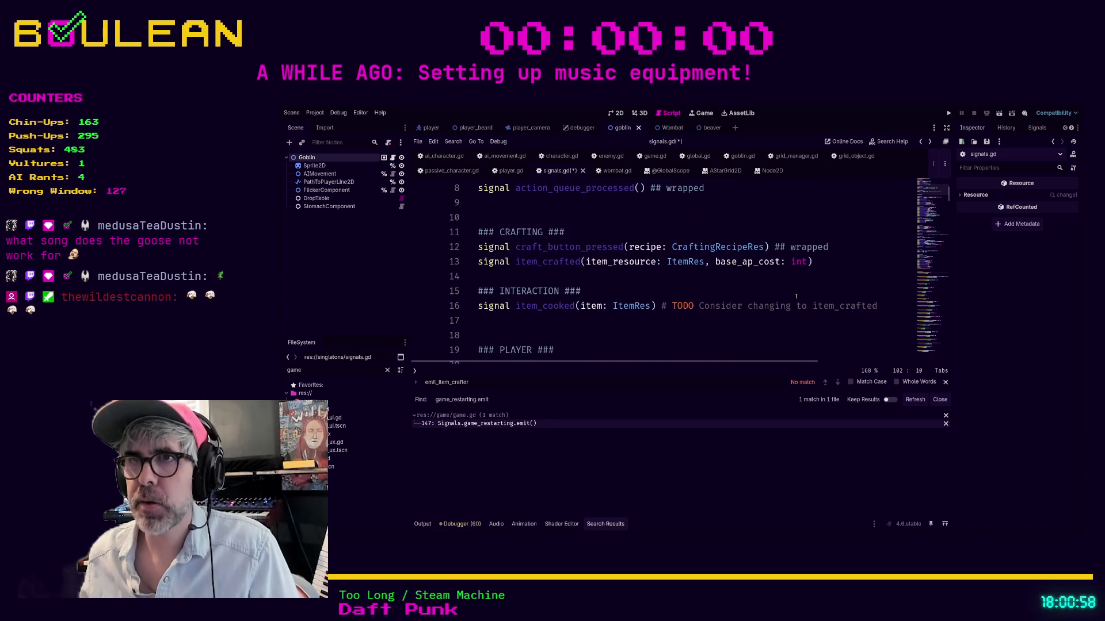
pyautogui.click(823, 304)
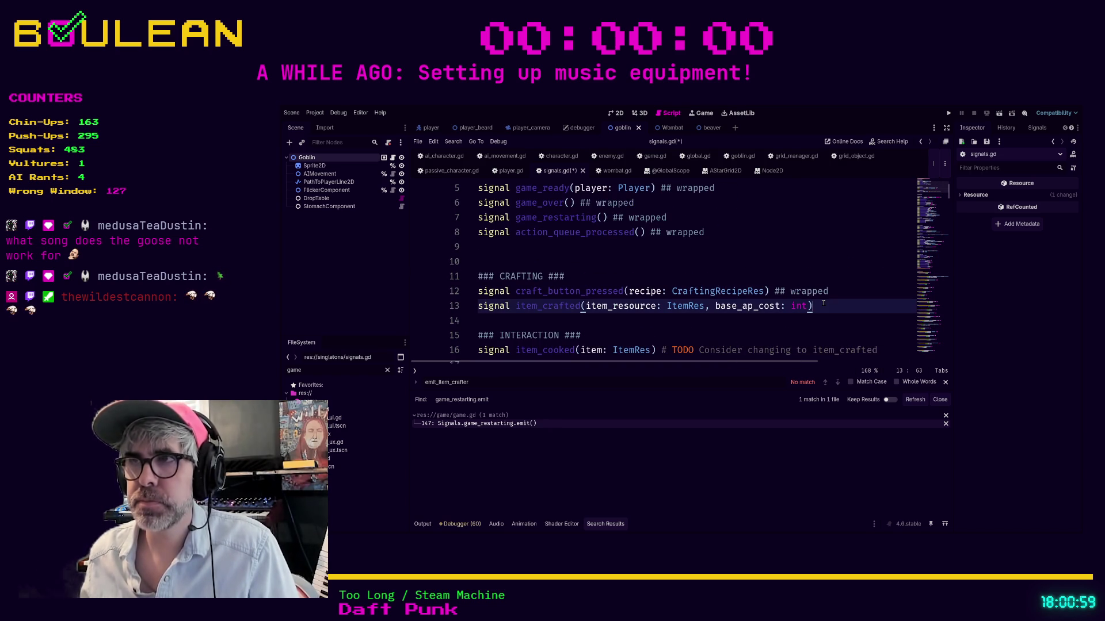
pyautogui.write(' ## wrapped')
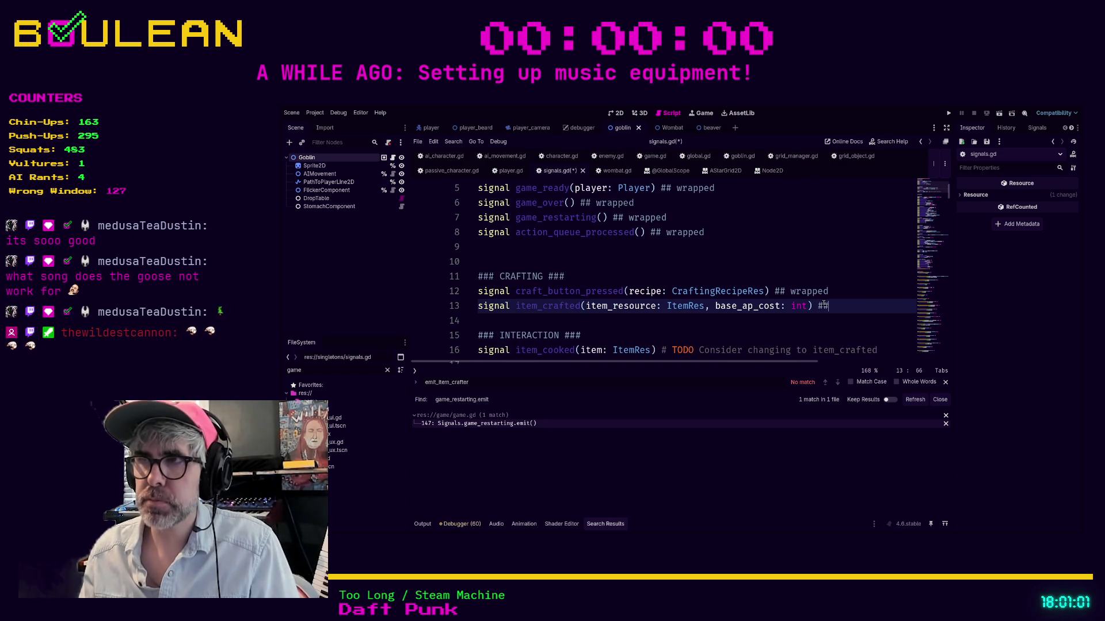
pyautogui.hotkey('ctrl', 's')
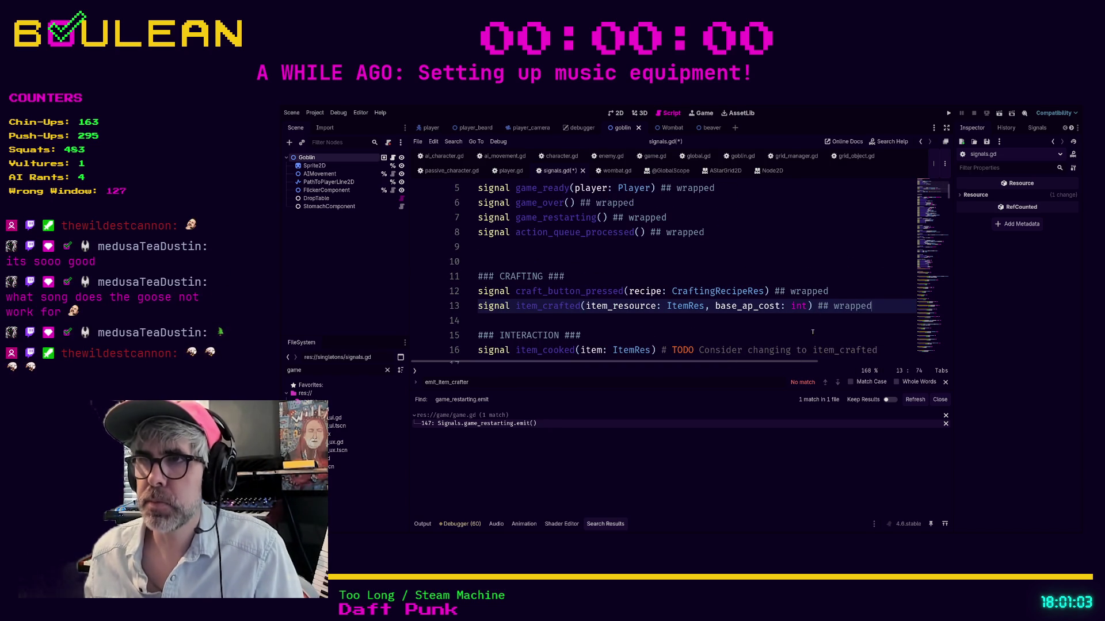
# Search signals.gd for emit_item_co, finding no emit_item_cooked wrapper.
pyautogui.click(771, 335)
pyautogui.scroll(-2, 773, 321)
pyautogui.scroll(-1, 773, 321)
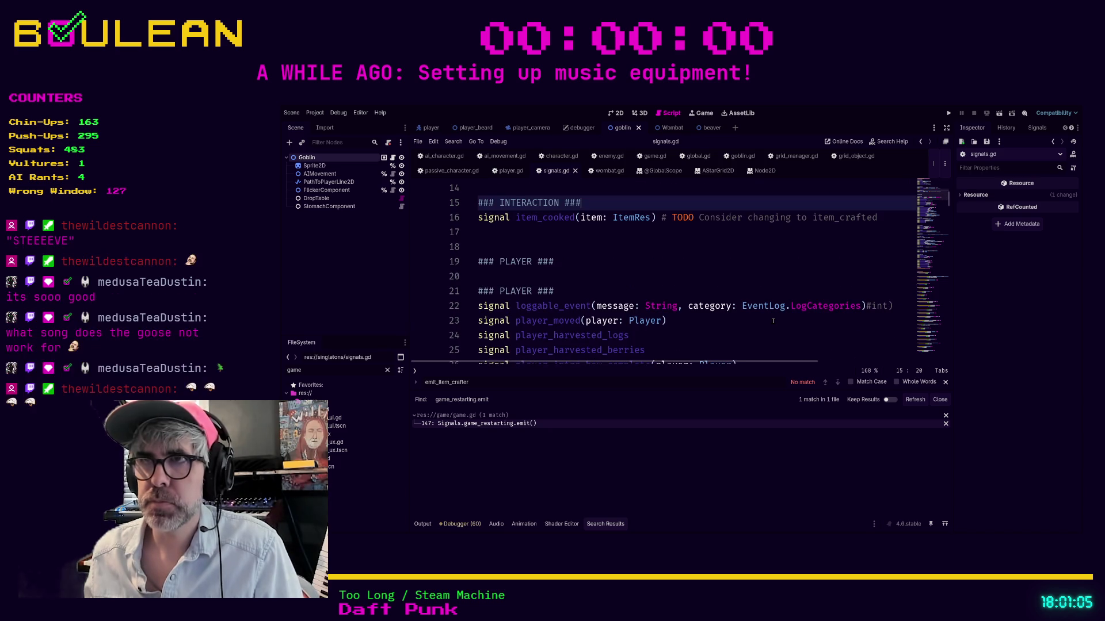
pyautogui.scroll(2, 703, 258)
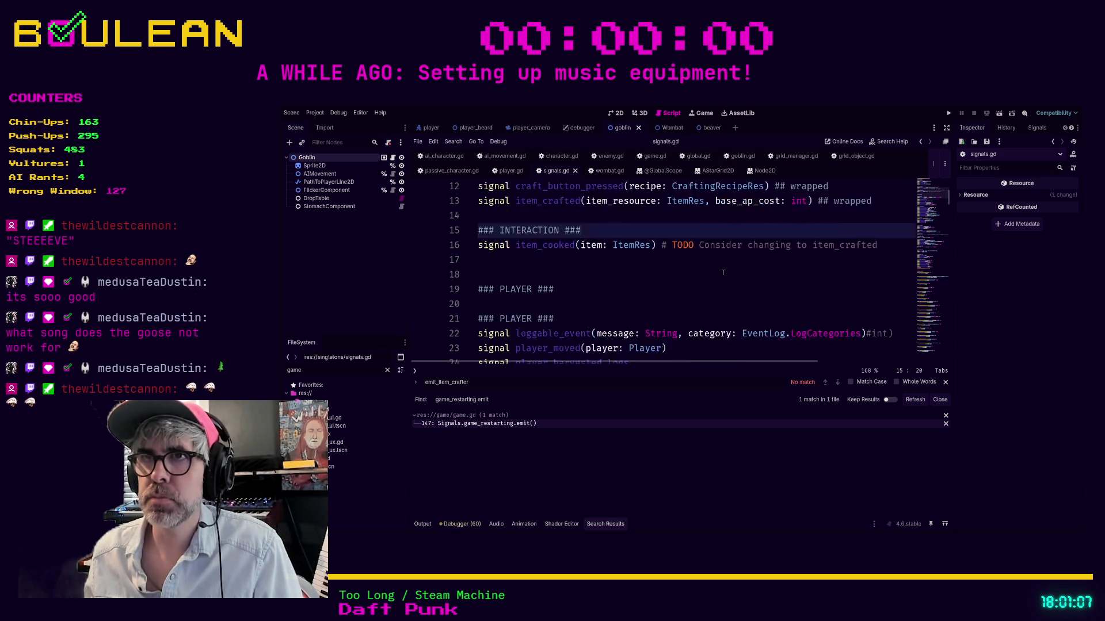
pyautogui.click(711, 279)
pyautogui.hotkey('ctrl', 'f')
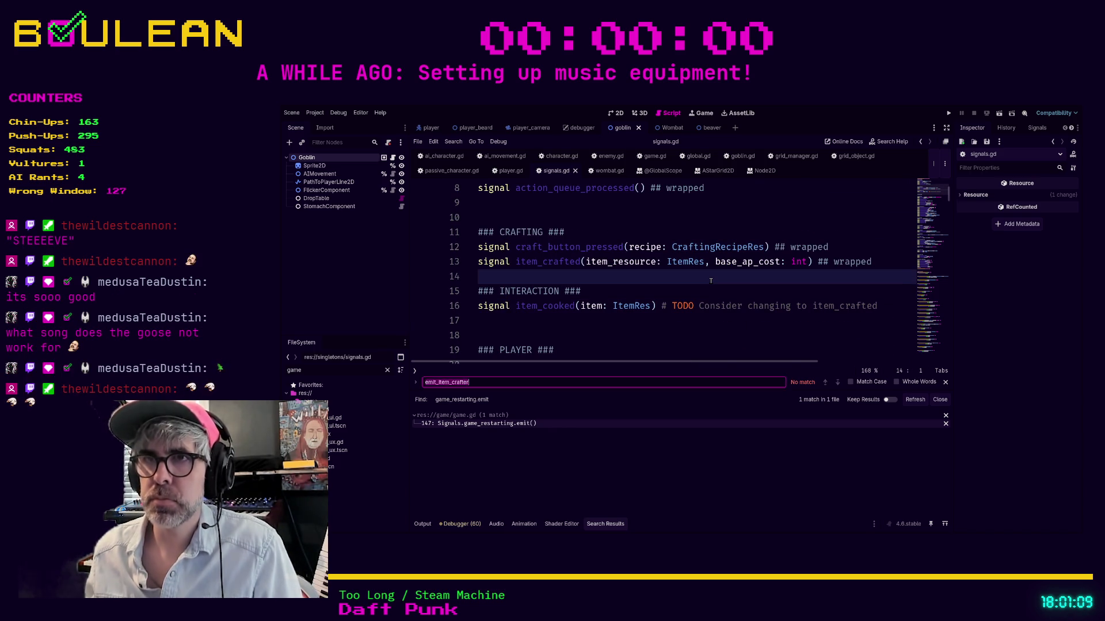
pyautogui.write('emit_item_cooked')
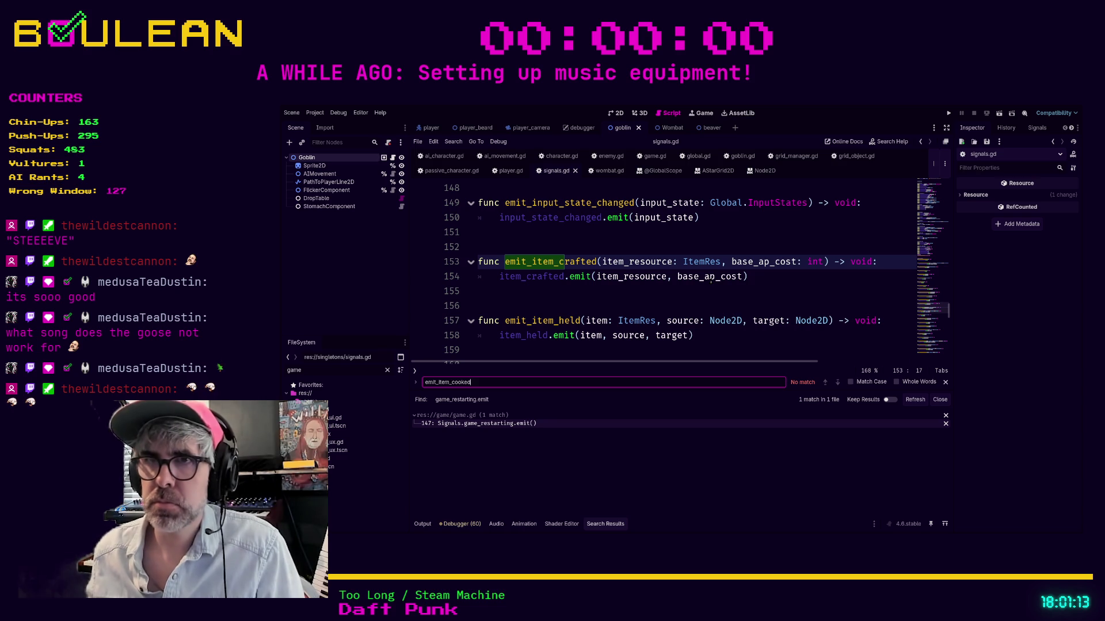
# Add an emit_item_cooked() -> void wrapper above emit_item_crafted, calling item_cooked.emit().
pyautogui.click(563, 253)
pyautogui.scroll(1, 633, 288)
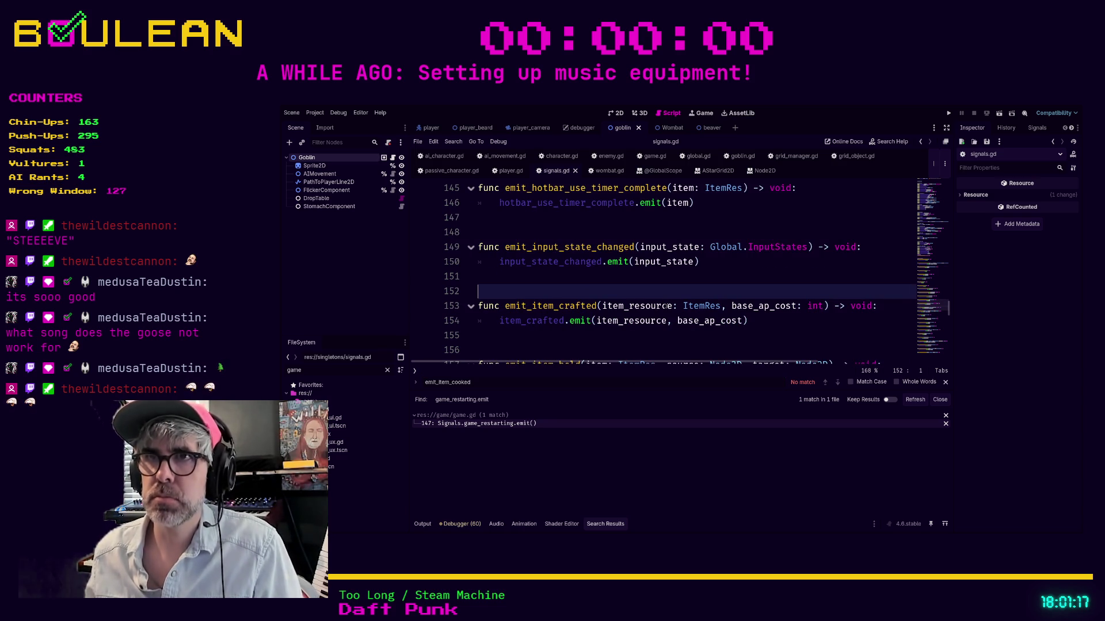
pyautogui.press('Return')
pyautogui.press('Return')
pyautogui.click(667, 306)
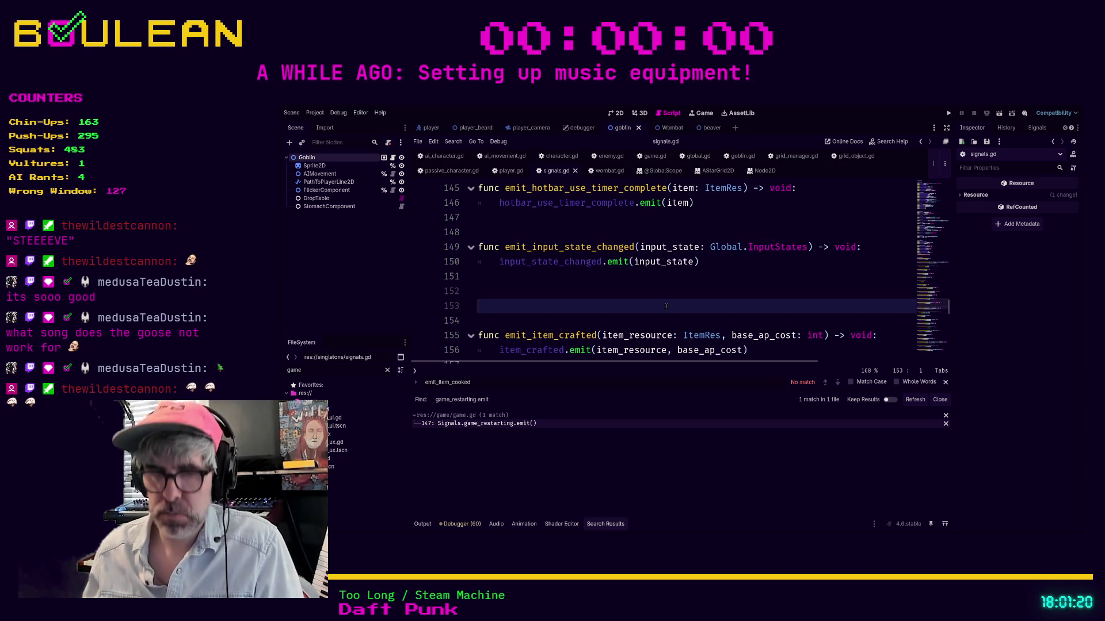
pyautogui.write('func emit_i')
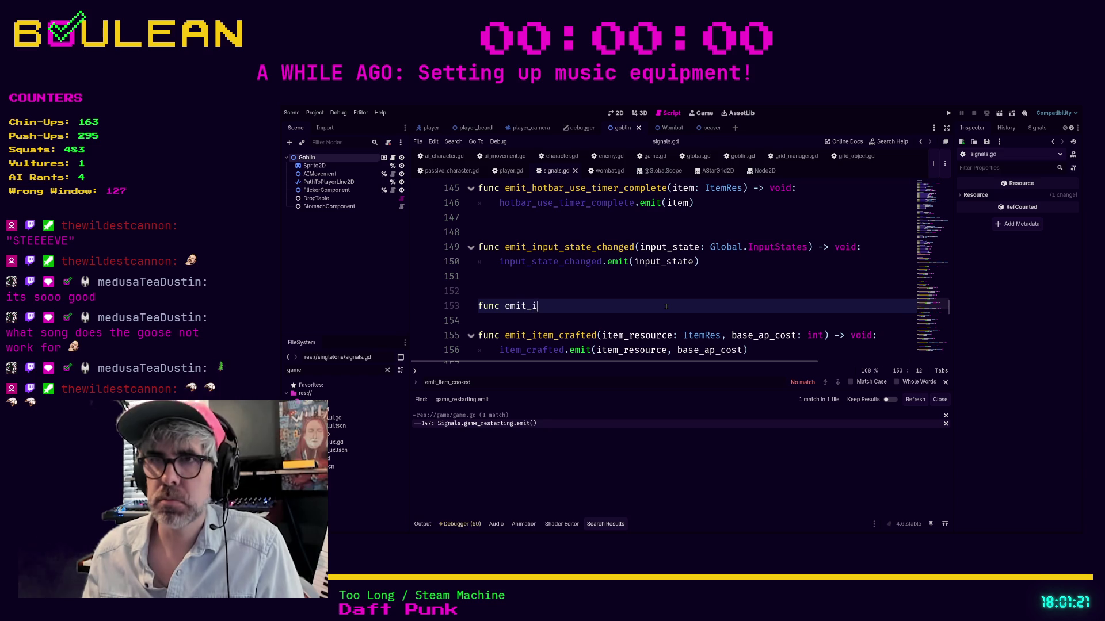
pyautogui.write('tem_cooked()')
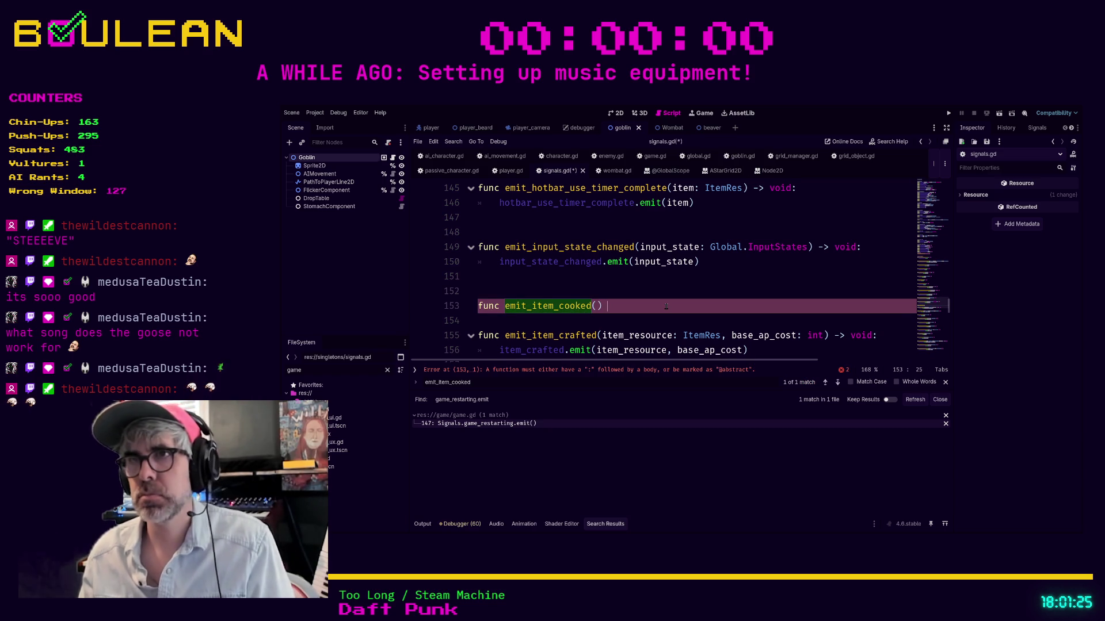
pyautogui.write(' -> void')
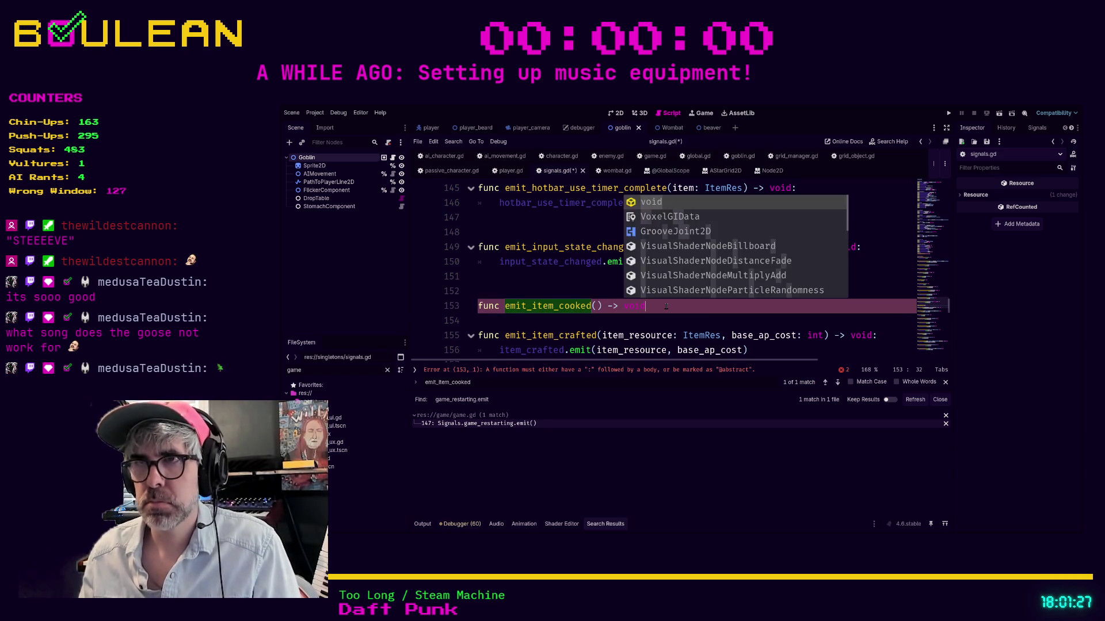
pyautogui.write(':')
pyautogui.press('Return')
pyautogui.write('it')
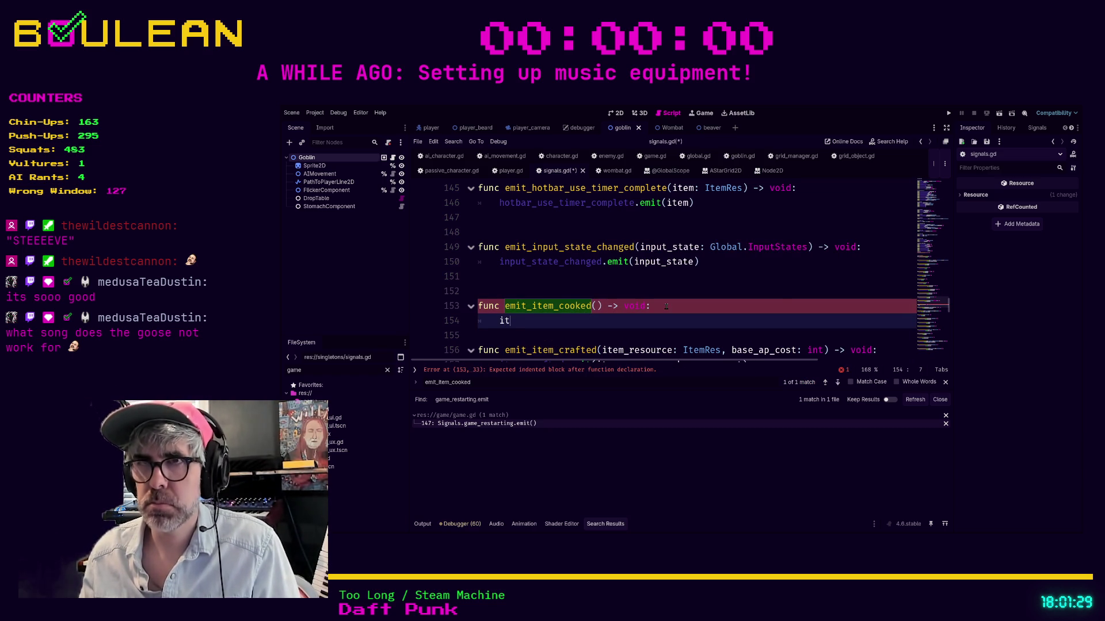
pyautogui.write('em')
pyautogui.press('Return')
pyautogui.write('.emit')
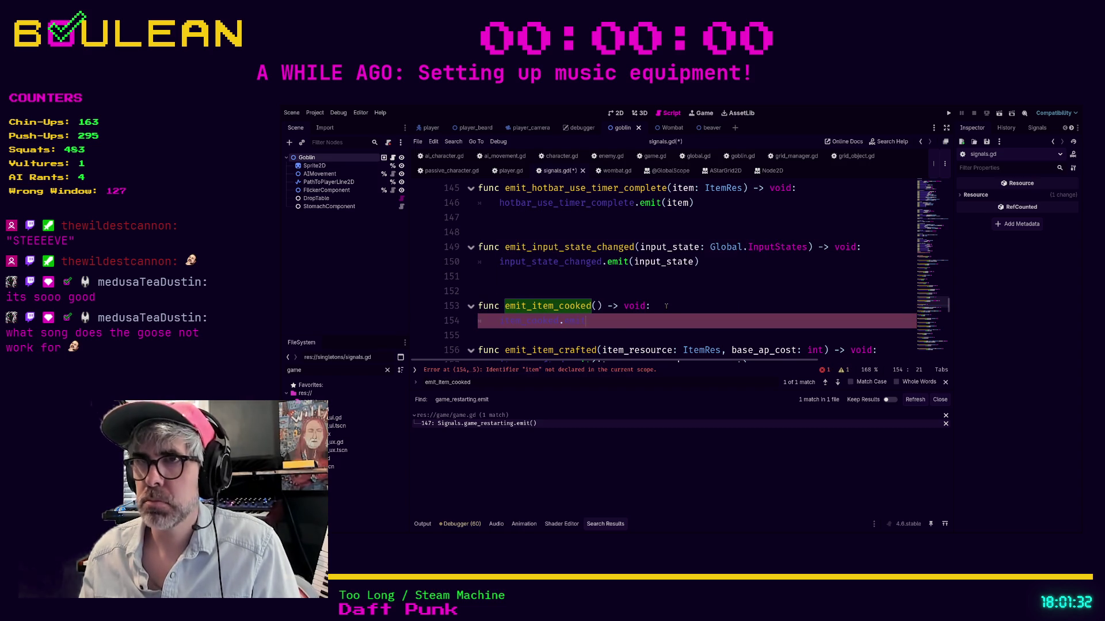
pyautogui.write('(')
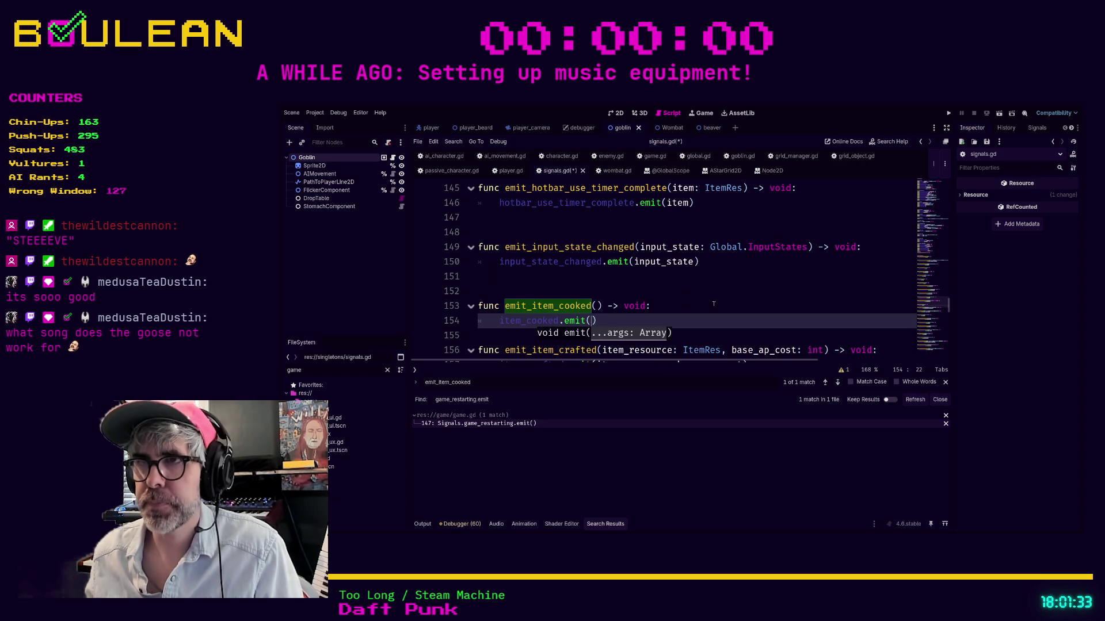
pyautogui.click(713, 303)
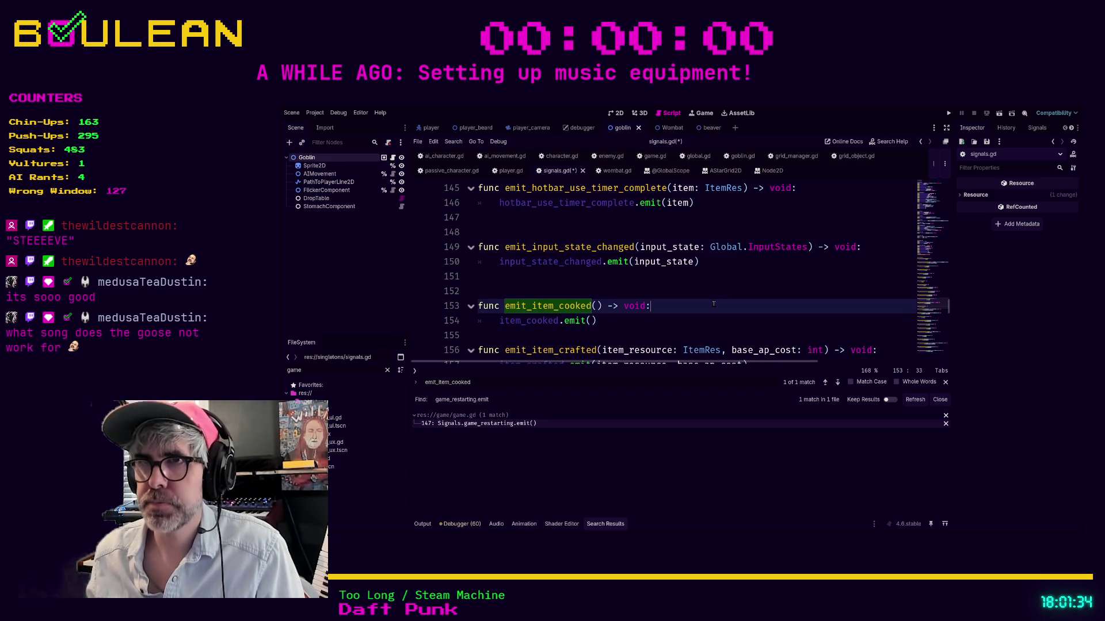
pyautogui.keyDown('ctrl'); pyautogui.click(526, 326); pyautogui.keyUp('ctrl')
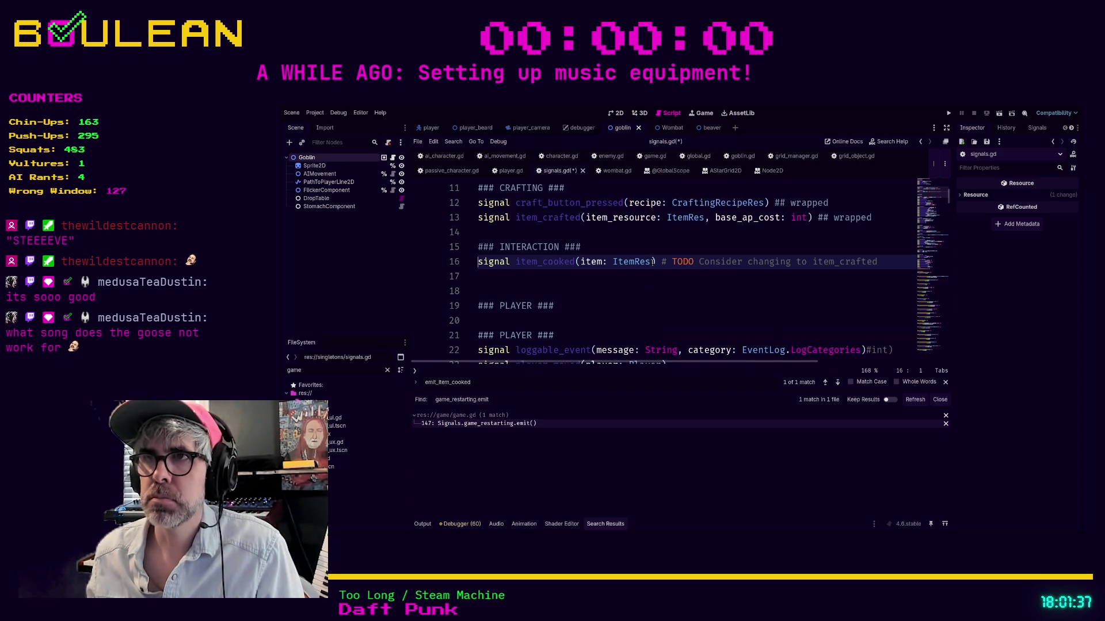
# Tag the item_cooked signal on line 16 with ## wrapped, before its TODO comment.
pyautogui.click(652, 262)
pyautogui.moveTo(652, 262); pyautogui.dragTo(580, 263)
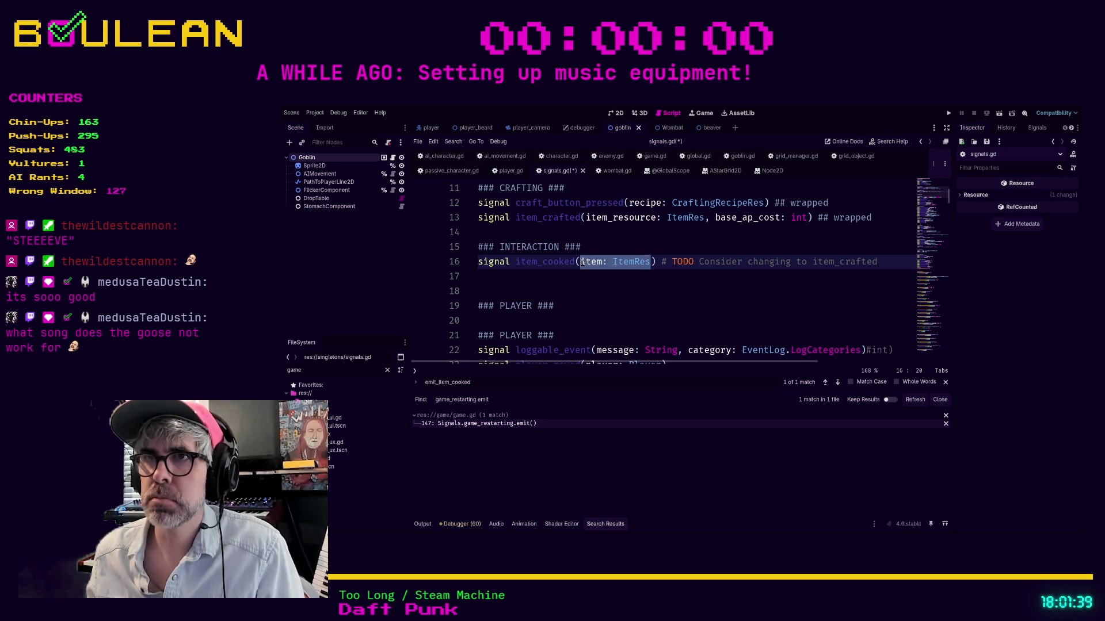
pyautogui.click(663, 263)
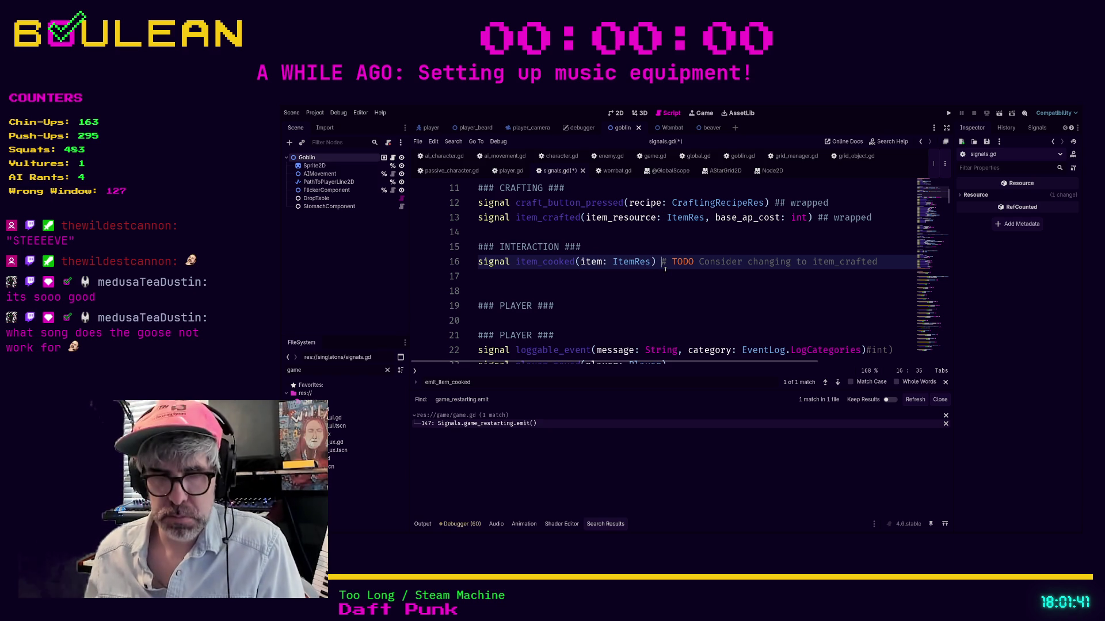
pyautogui.write('## wra')
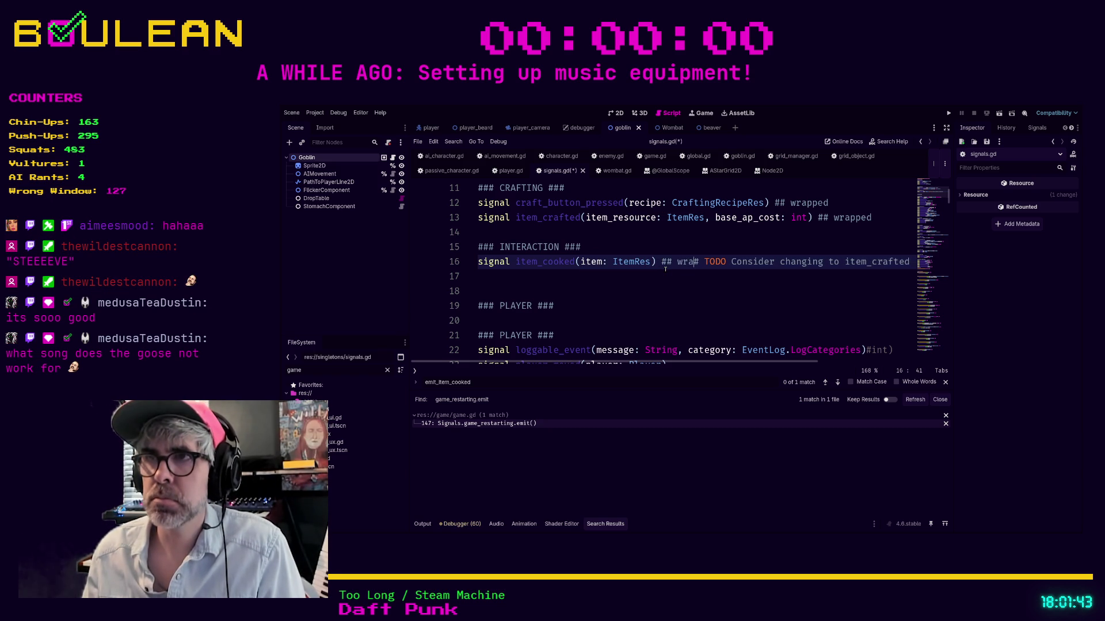
pyautogui.write('pped')
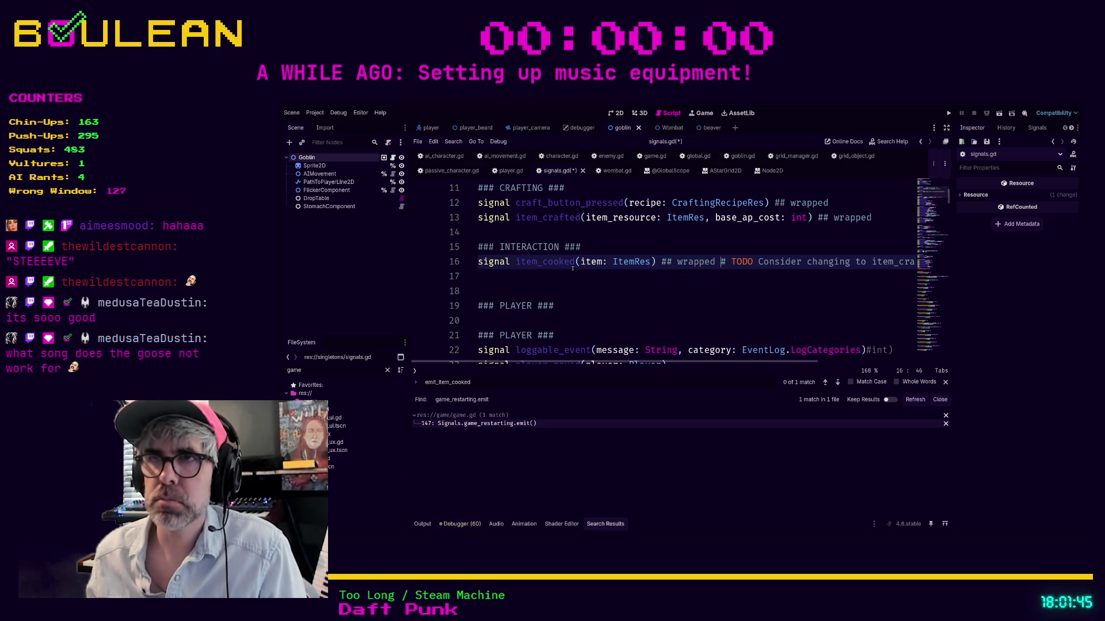
pyautogui.click(729, 274)
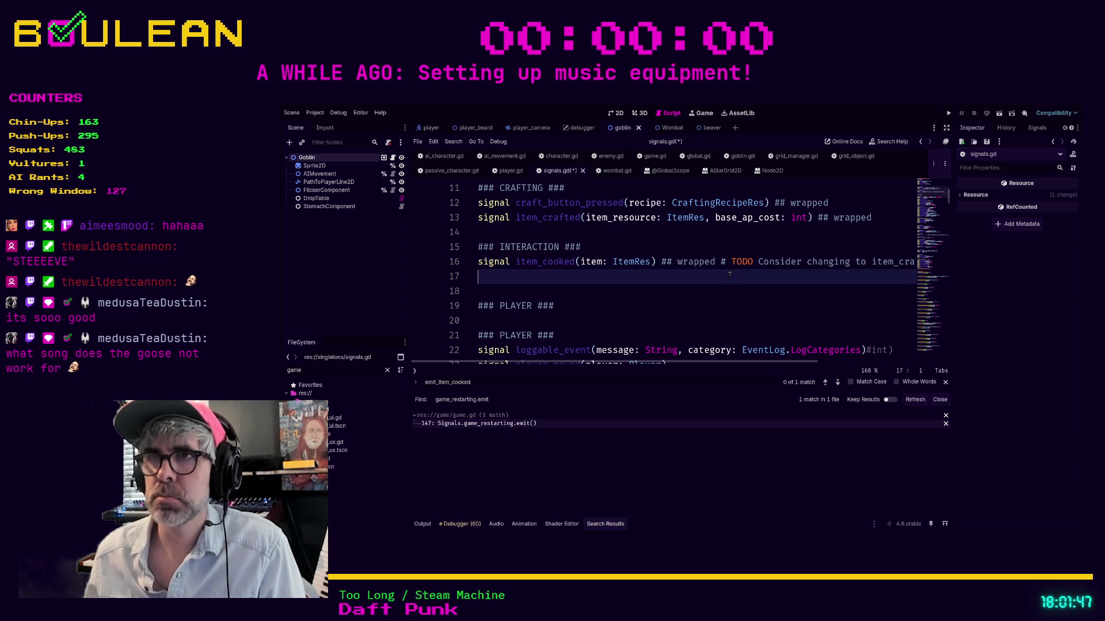
# Give emit_item_cooked an item: ItemRes parameter, pass it to item_cooked.emit(item), and save.
pyautogui.hotkey('alt', 'Left')
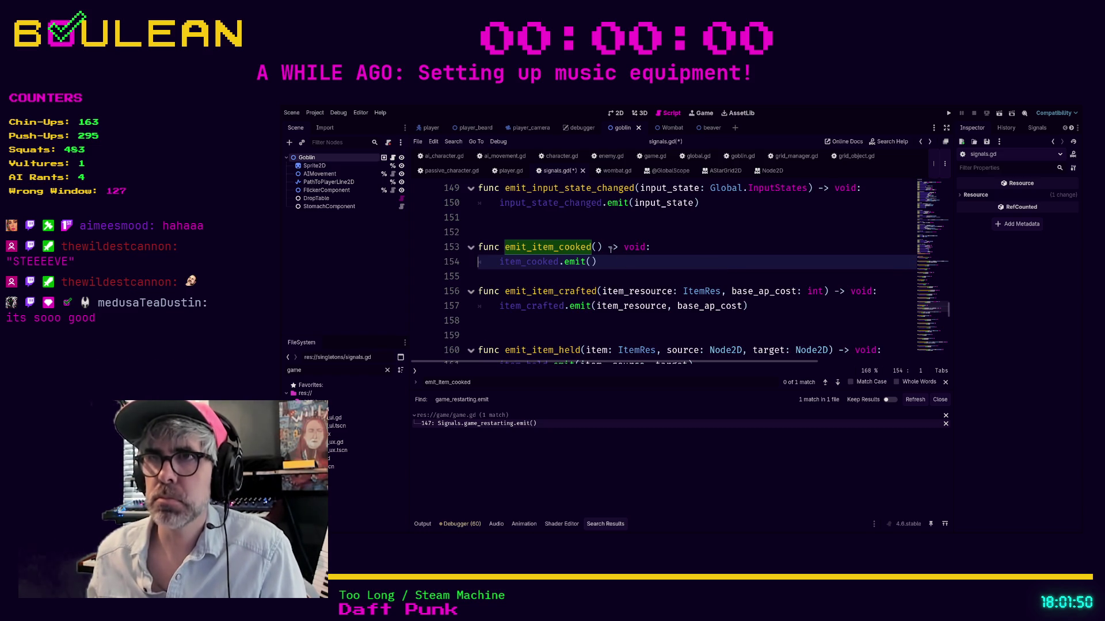
pyautogui.click(594, 247)
pyautogui.write('item: ItemRes')
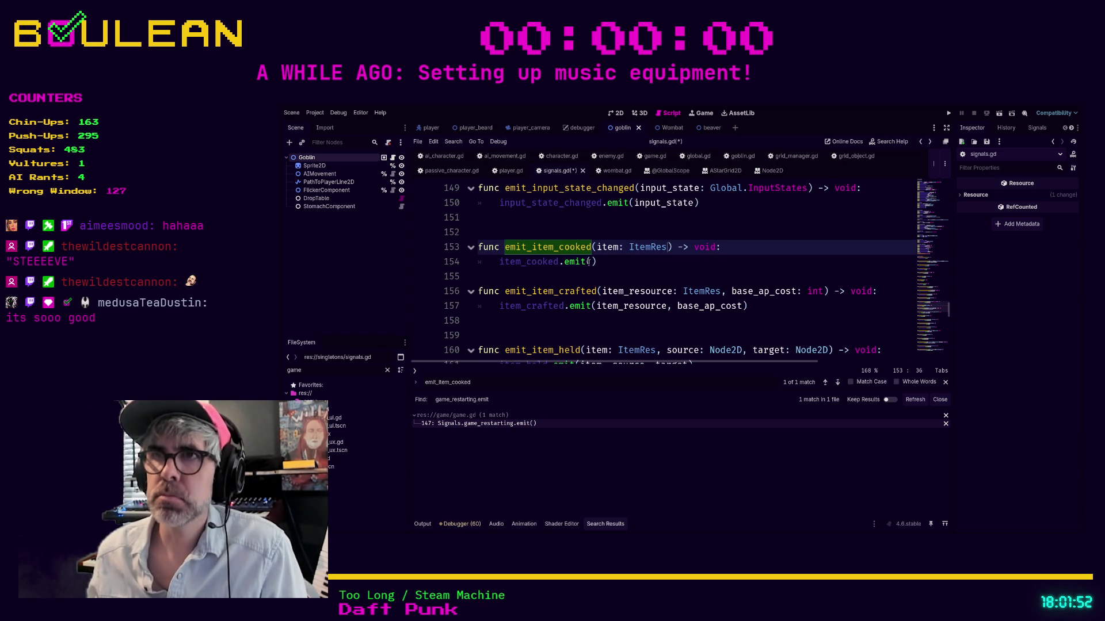
pyautogui.click(595, 263)
pyautogui.write('item')
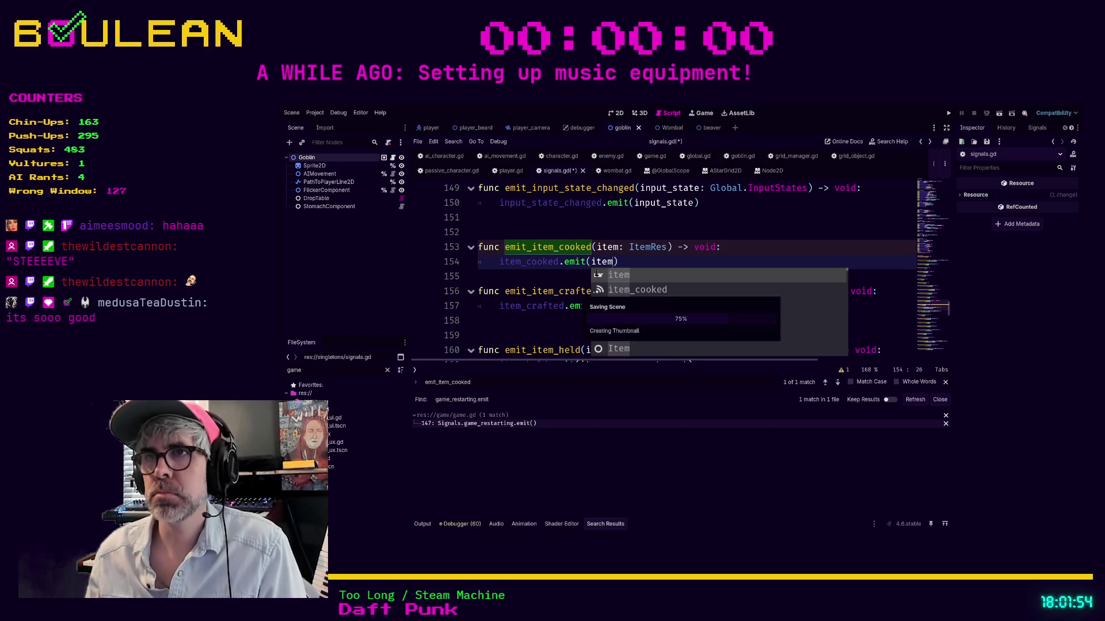
pyautogui.click(535, 281)
pyautogui.hotkey('ctrl', 's')
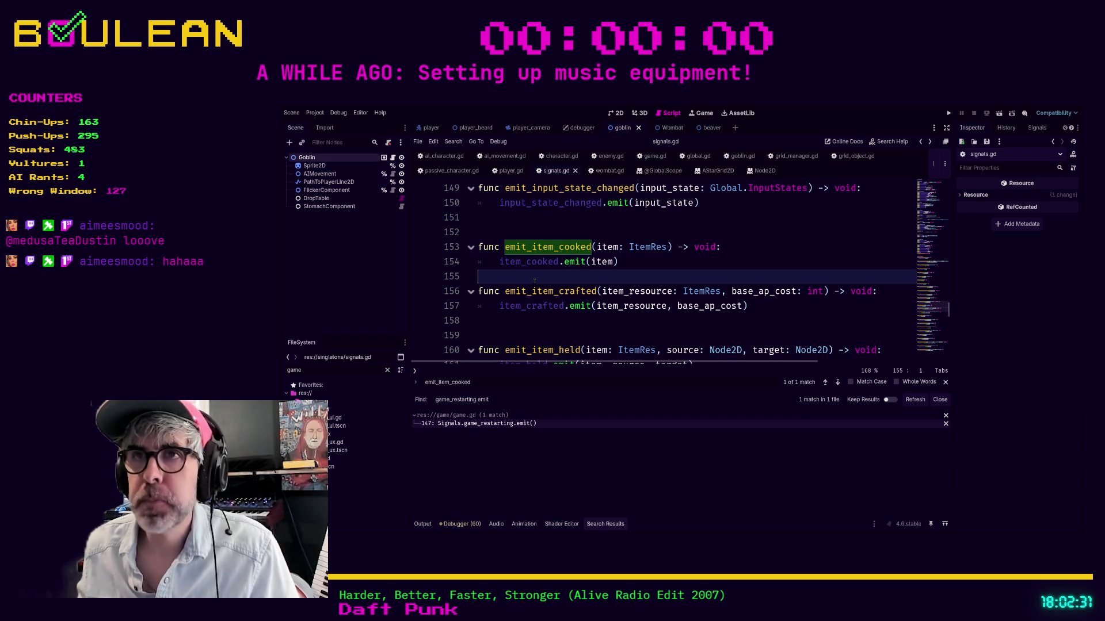
# Search for emit_item_cooked, jump to the item_cooked signal declaration, and scroll to the PLAYER signals.
pyautogui.scroll(20, 825, 246)
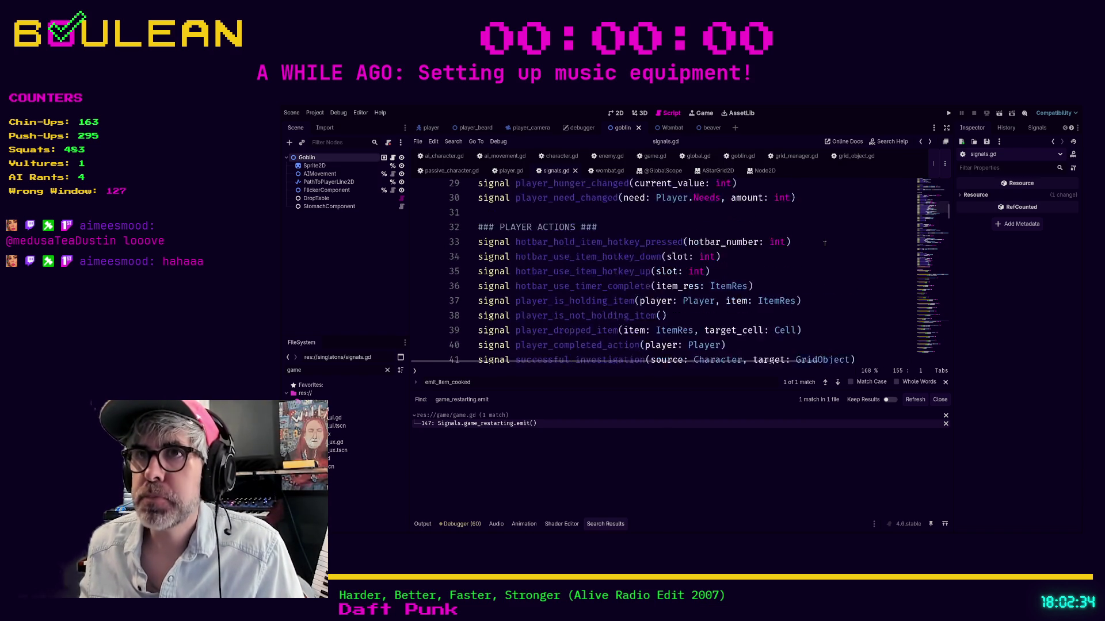
pyautogui.scroll(2, 825, 246)
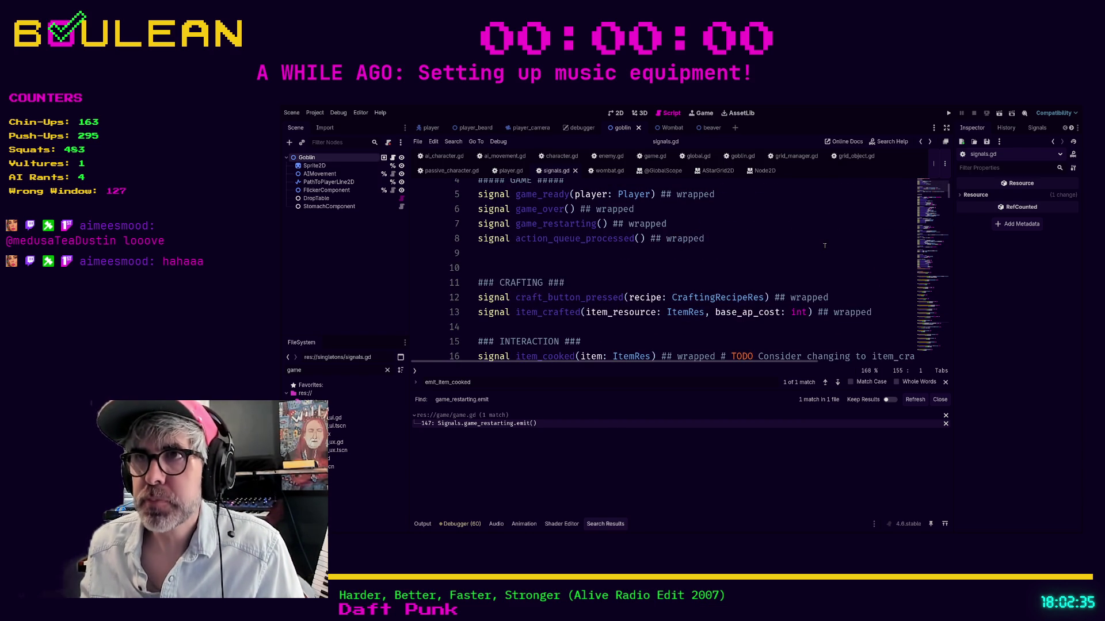
pyautogui.click(653, 286)
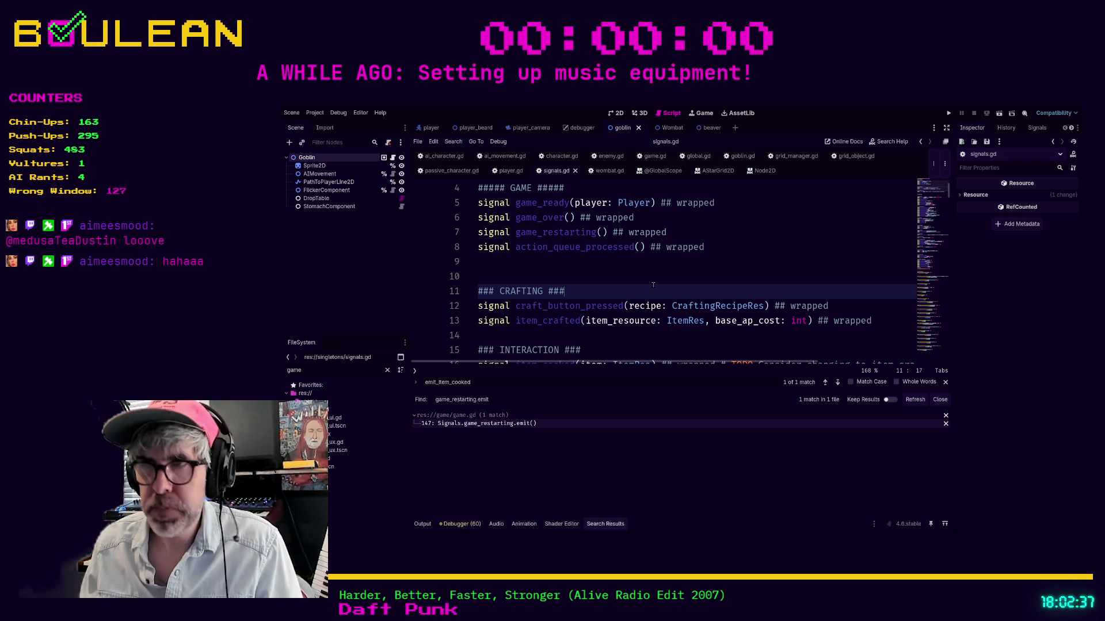
pyautogui.hotkey('ctrl', 'f')
pyautogui.scroll(-3, 653, 284)
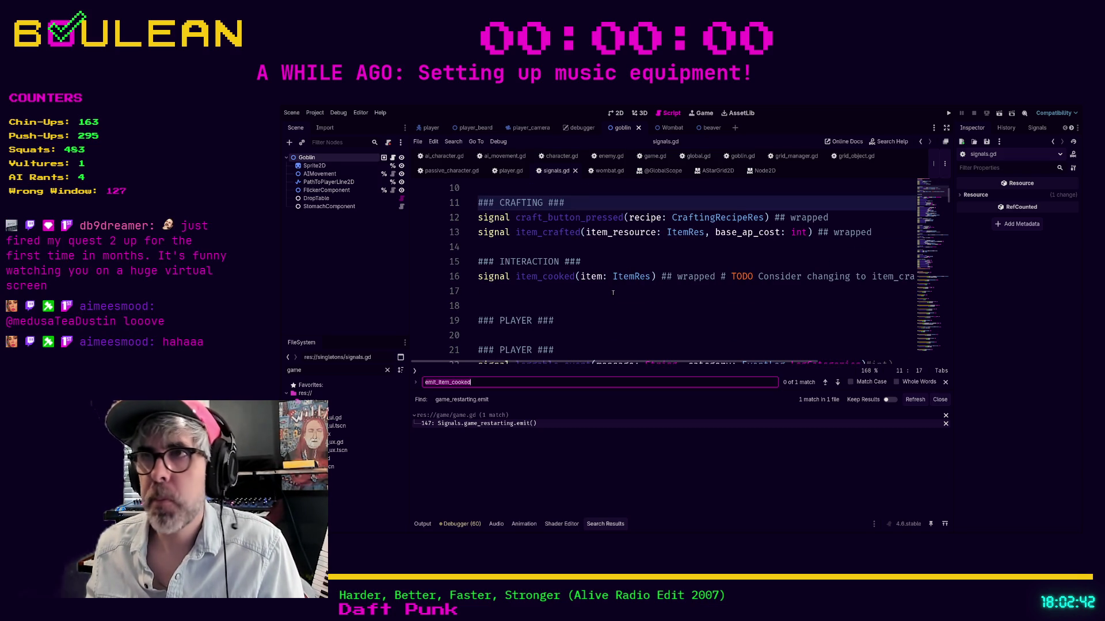
pyautogui.click(613, 294)
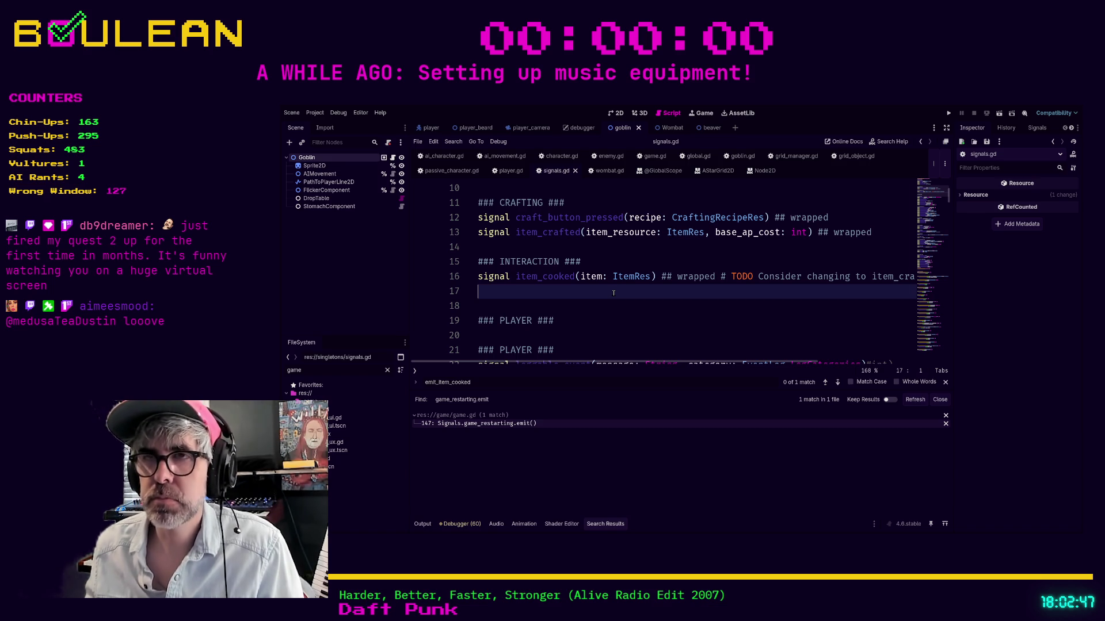
pyautogui.hotkey('ctrl', 'f')
pyautogui.write('emit_item')
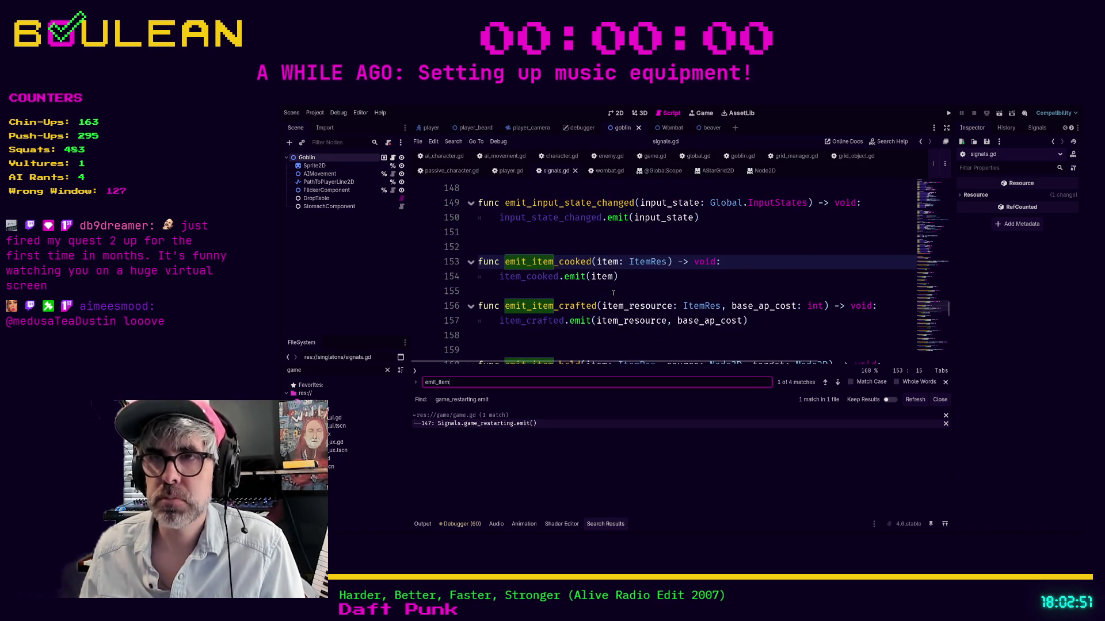
pyautogui.write('_cooked')
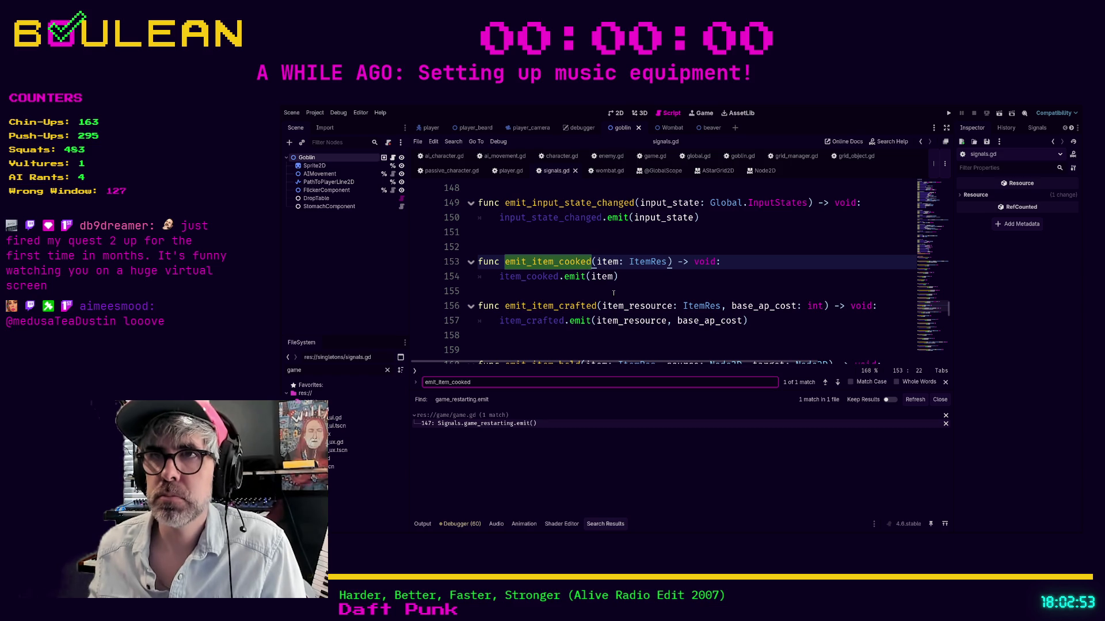
pyautogui.keyDown('ctrl'); pyautogui.click(541, 277); pyautogui.keyUp('ctrl')
pyautogui.click(620, 294)
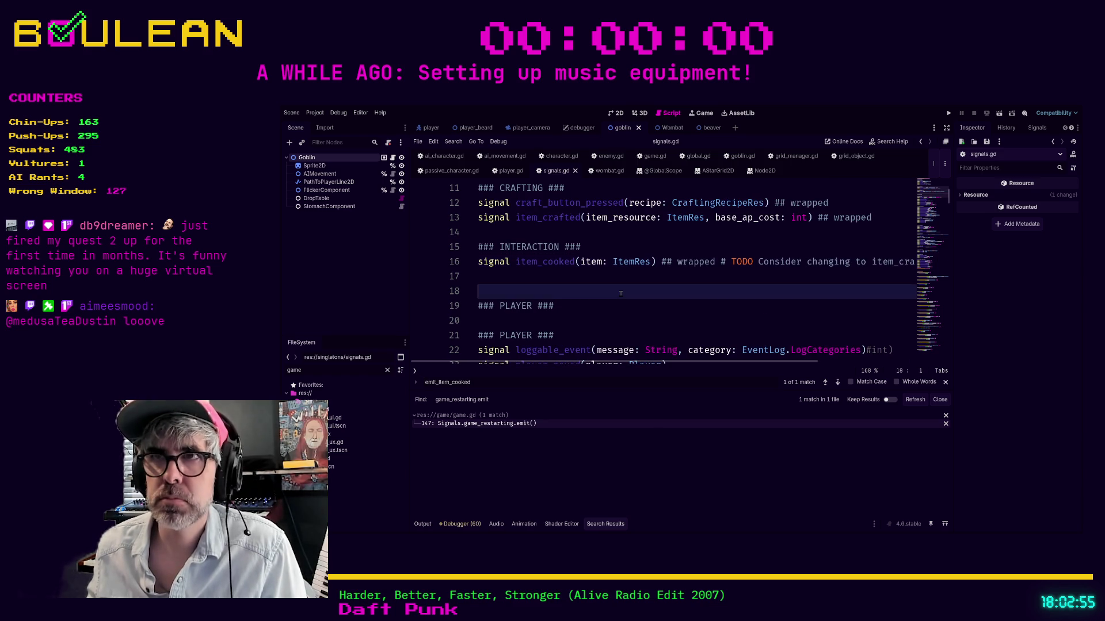
pyautogui.scroll(-3, 627, 291)
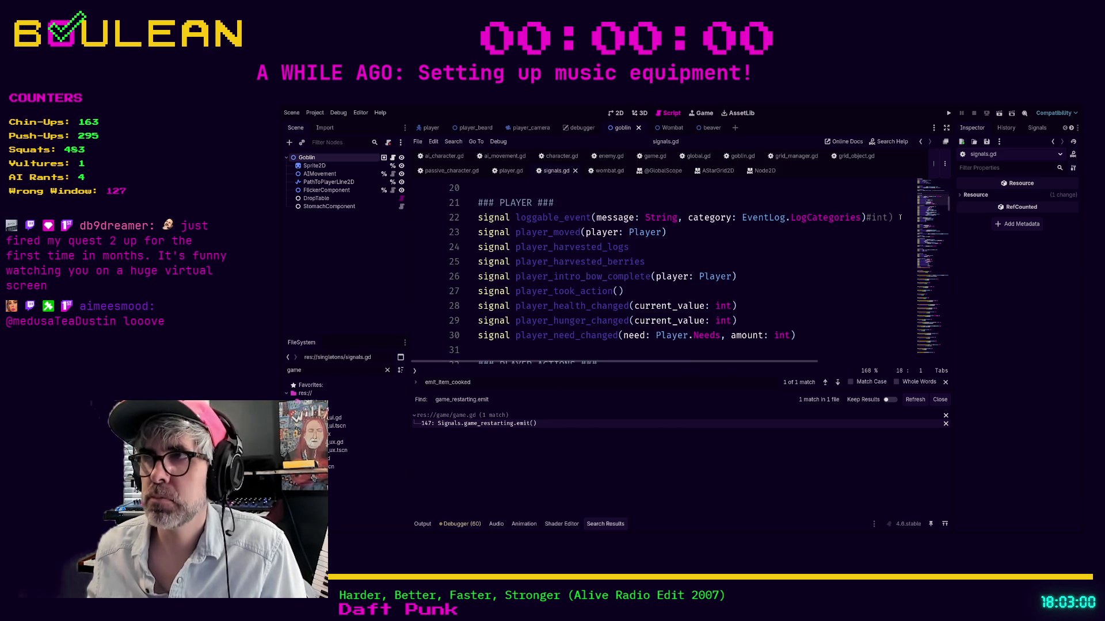
# Remove the stray '#int)' from the loggable_event line 22 and search for emit_loggable_ev.
pyautogui.click(891, 225)
pyautogui.scroll(1, 859, 268)
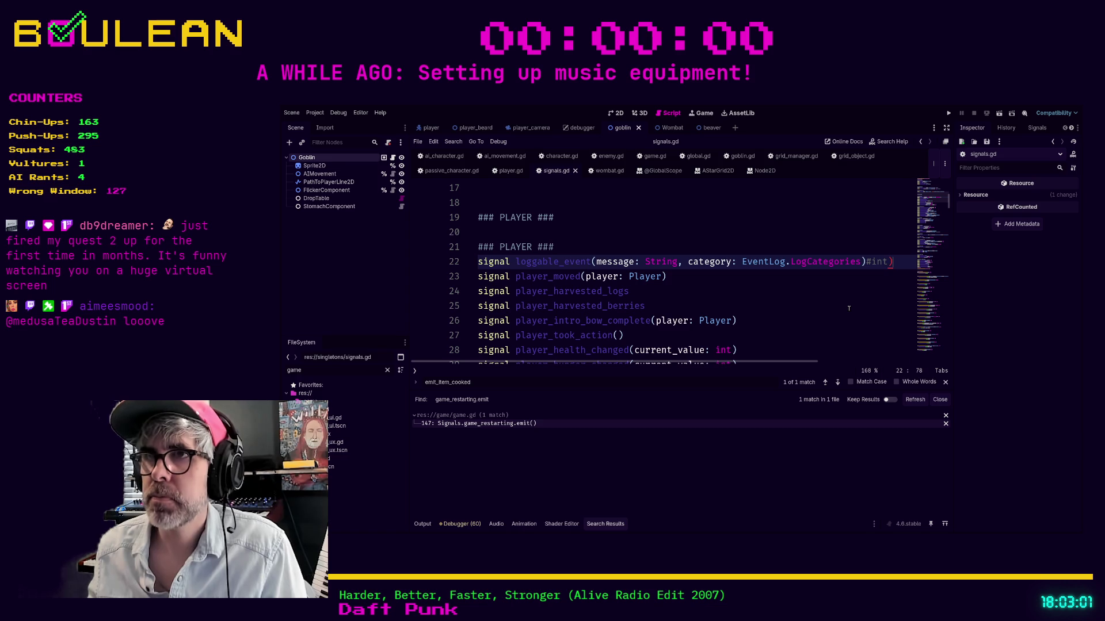
pyautogui.press('BackSpace')
pyautogui.press('BackSpace')
pyautogui.press('BackSpace')
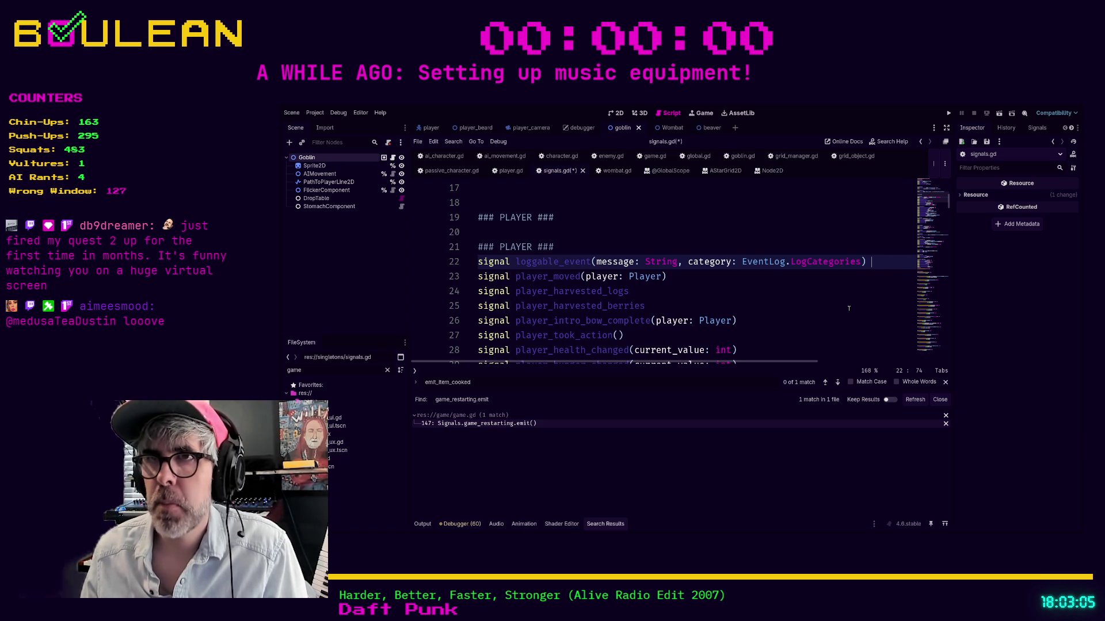
pyautogui.hotkey('ctrl', 'f')
pyautogui.write('emit')
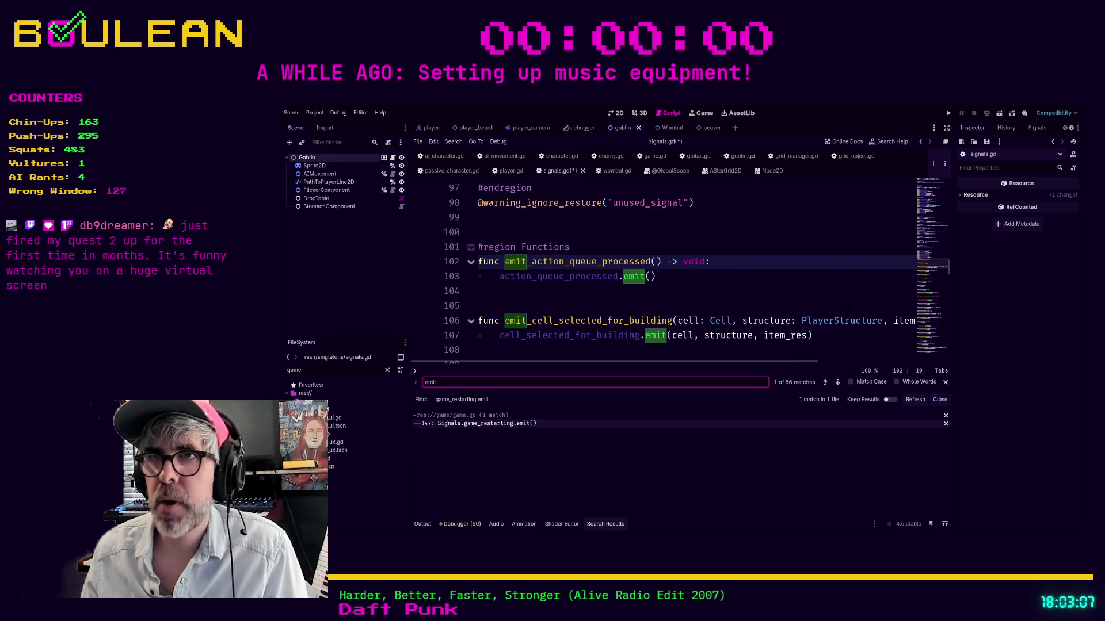
pyautogui.write('_loggable_event')
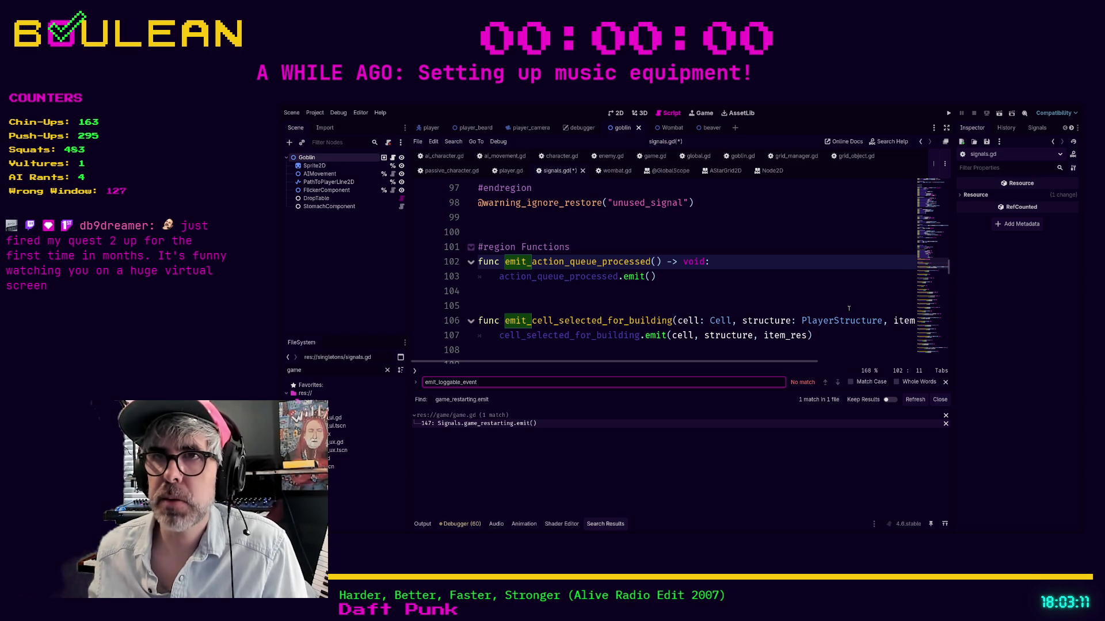
pyautogui.scroll(-5, 848, 308)
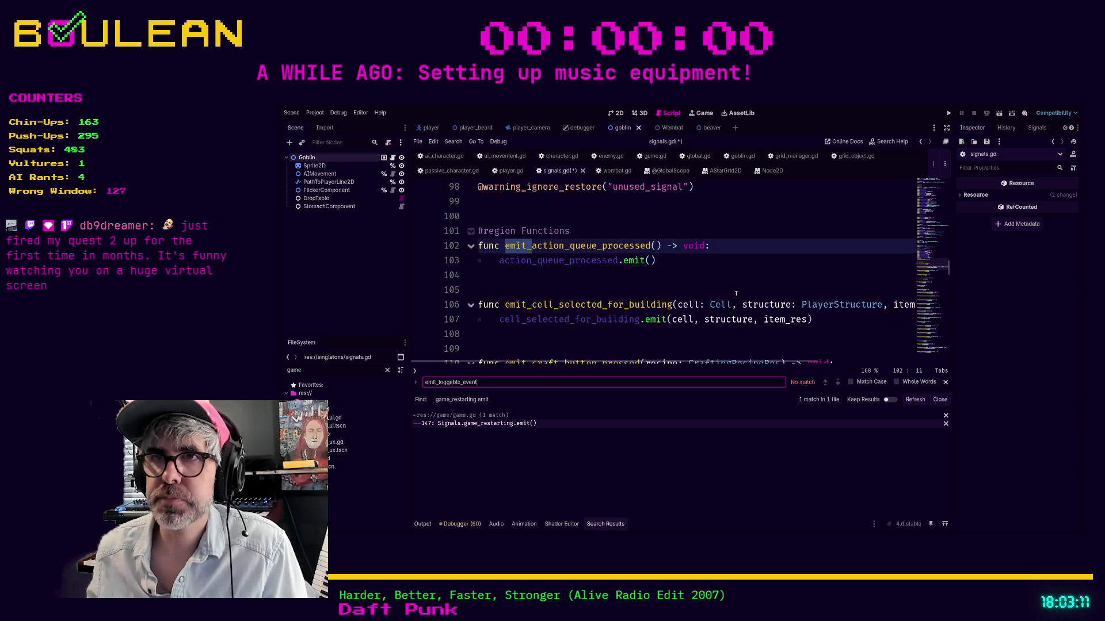
pyautogui.scroll(-7, 675, 272)
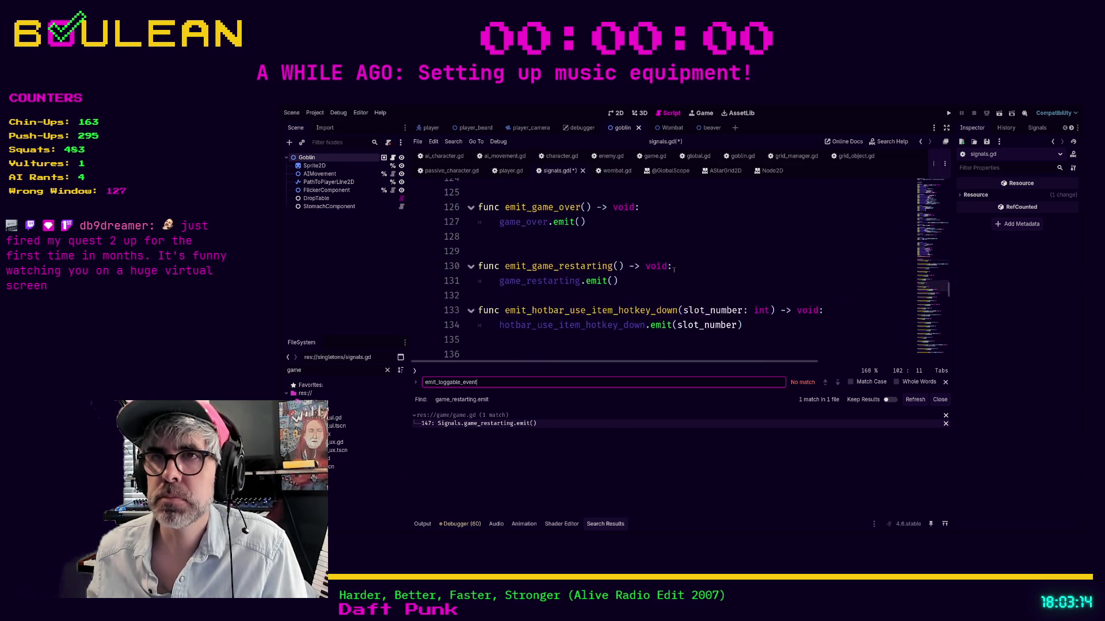
pyautogui.scroll(-3, 674, 270)
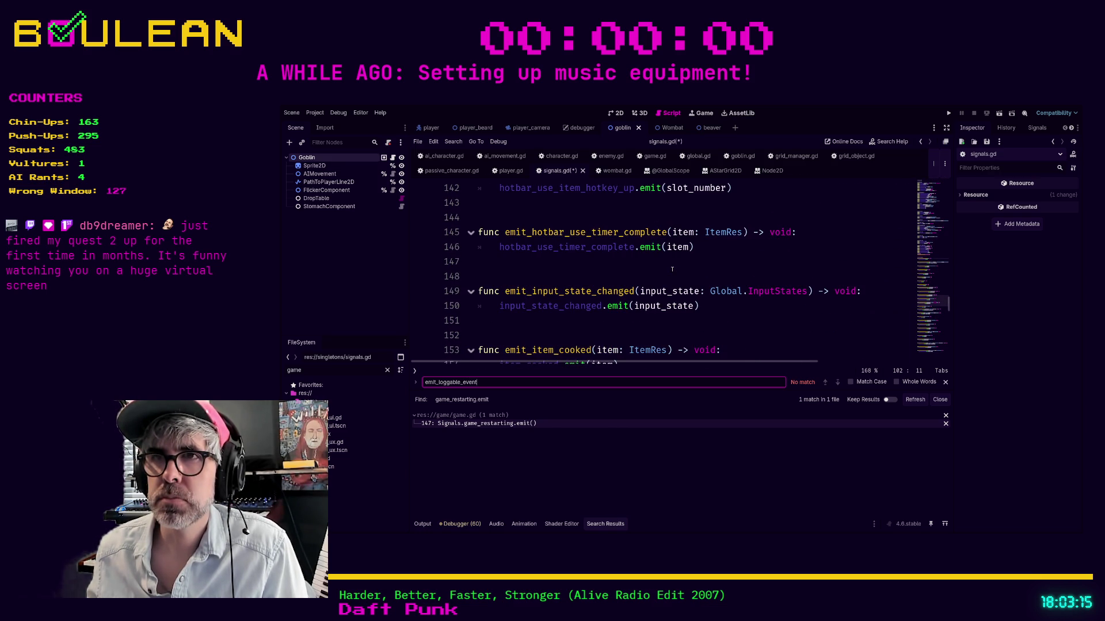
pyautogui.scroll(-4, 671, 269)
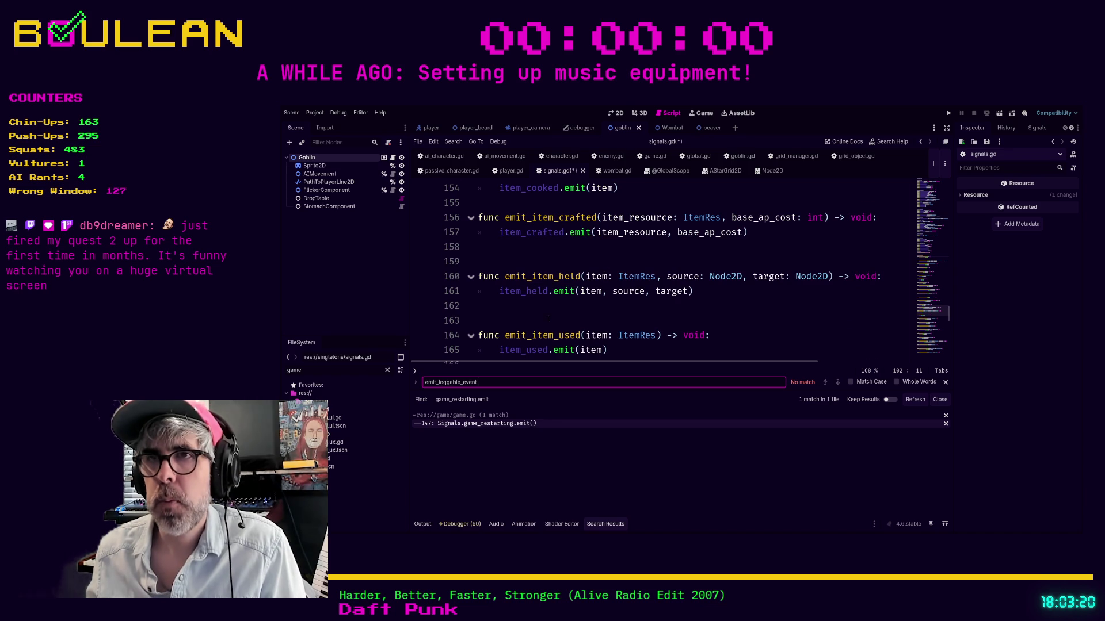
pyautogui.scroll(-1, 552, 320)
pyautogui.scroll(2, 546, 317)
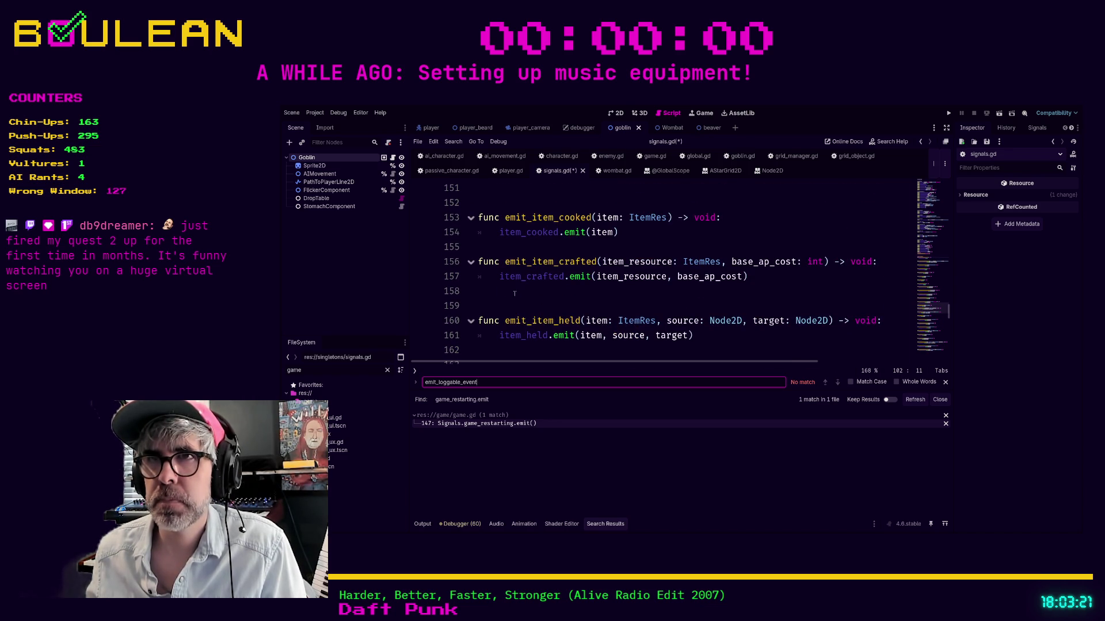
pyautogui.scroll(-3, 514, 294)
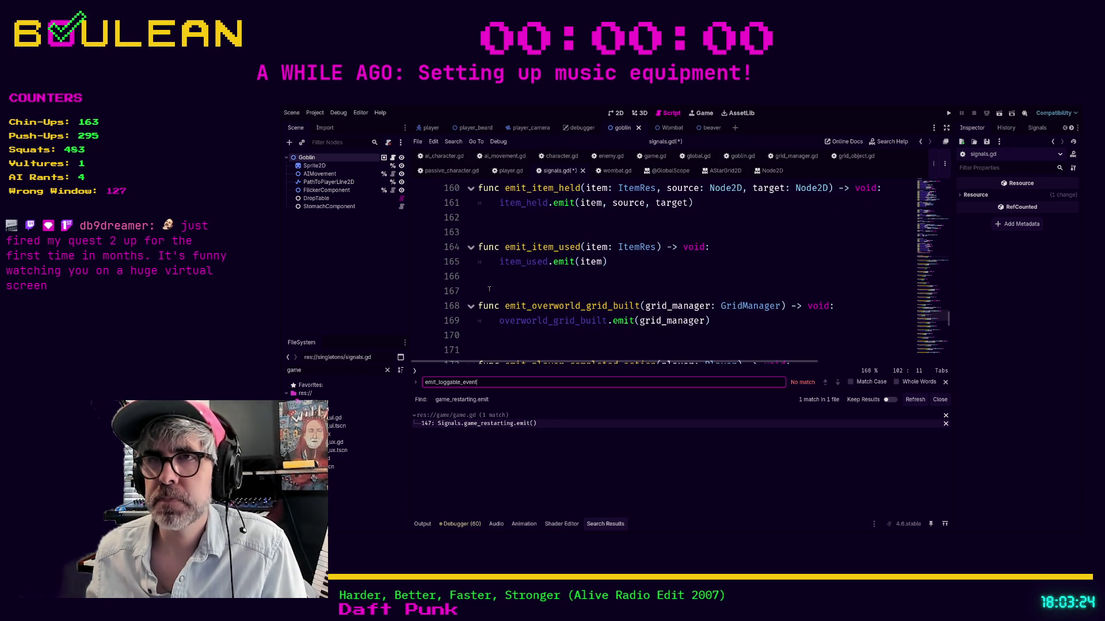
# Add the header func emit_loggable_event() -> void: on a new line after emit_item_used.
pyautogui.click(488, 289)
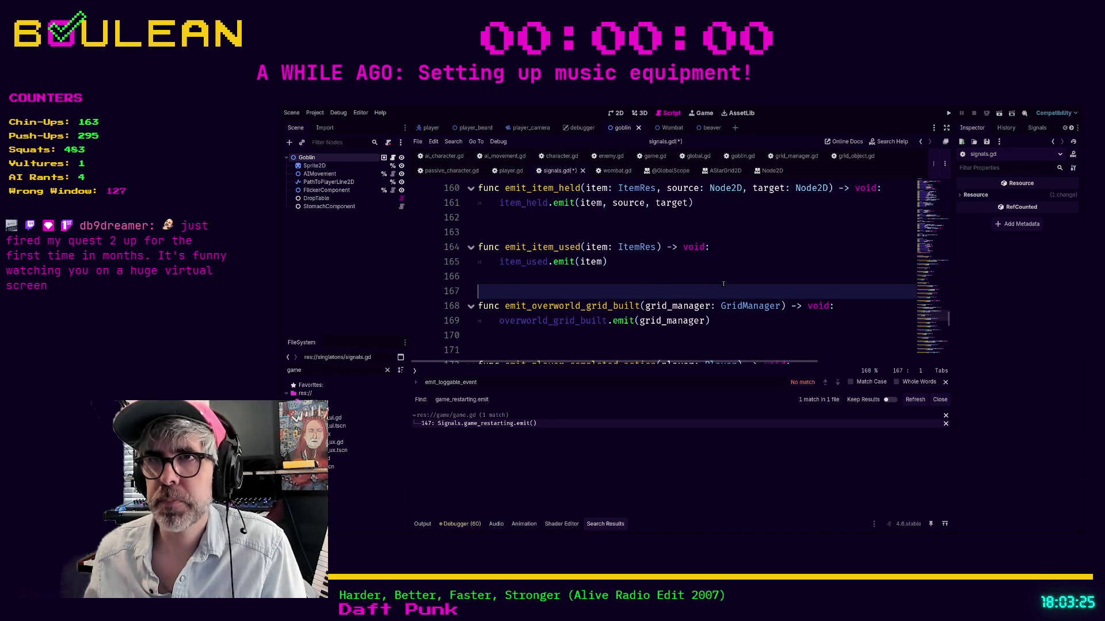
pyautogui.press('Return')
pyautogui.press('Return')
pyautogui.press('Return')
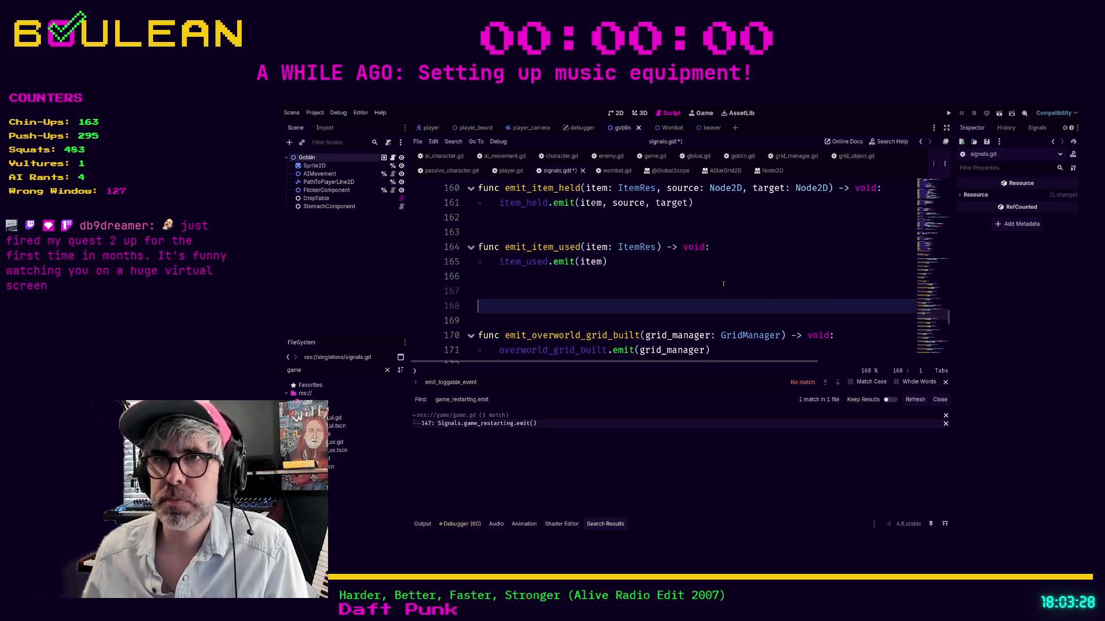
pyautogui.press('Up')
pyautogui.write('func emit')
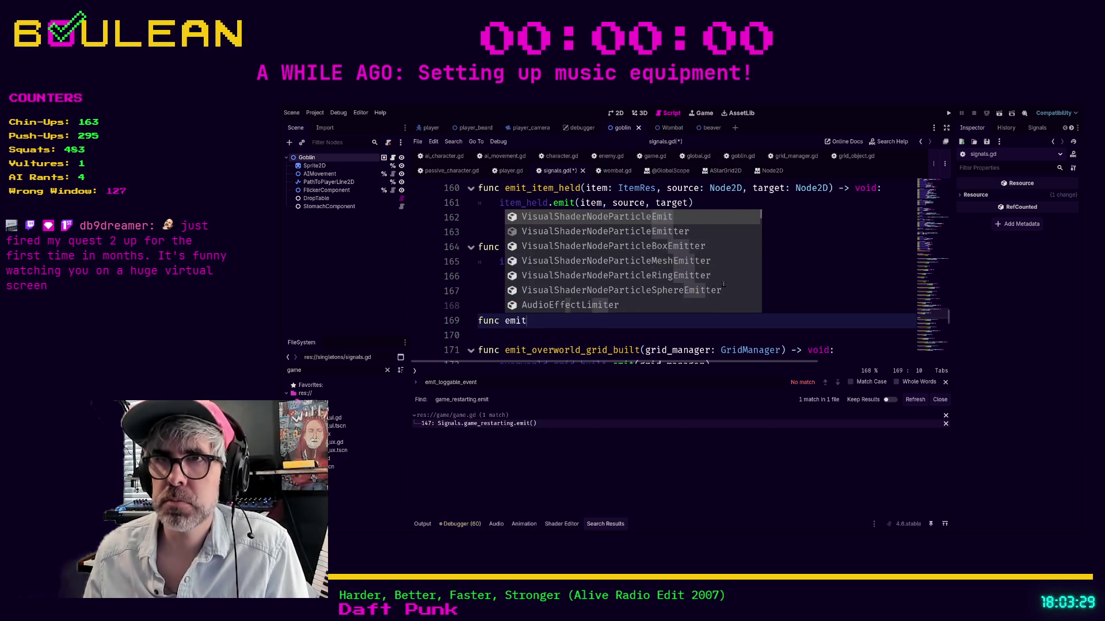
pyautogui.write('_loggable_ev')
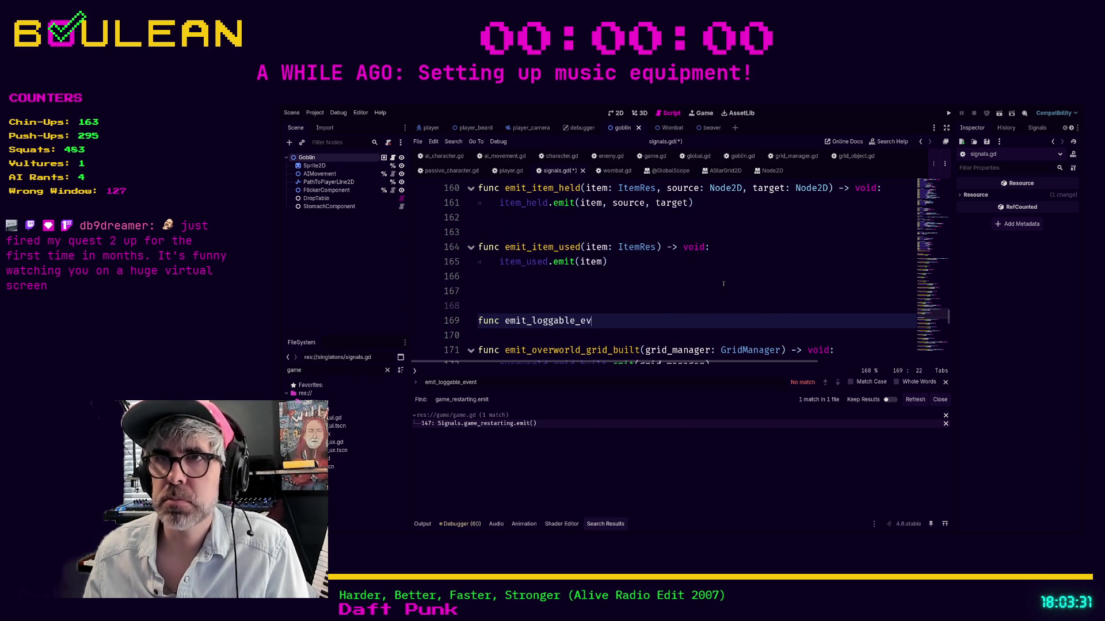
pyautogui.write('ent(')
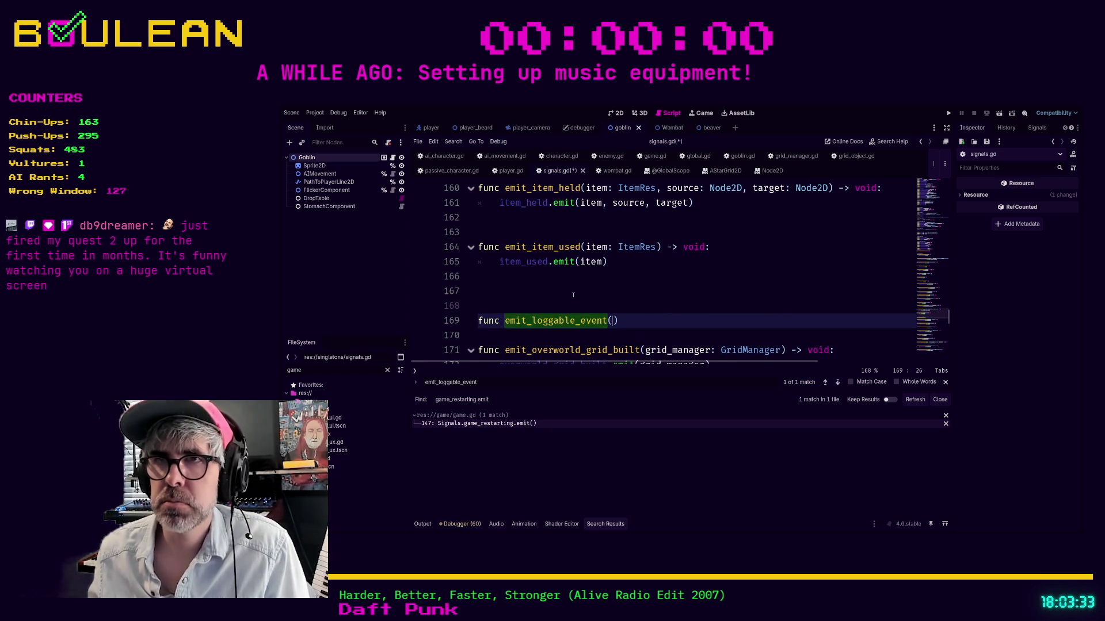
pyautogui.click(659, 321)
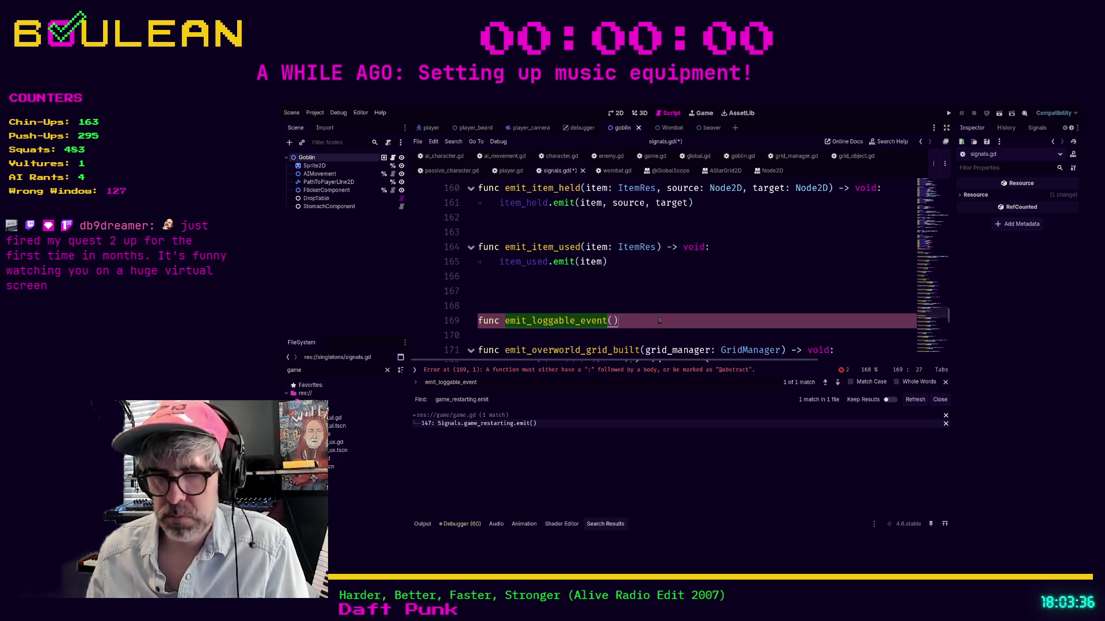
pyautogui.write('-> void:')
# Fill the wrapper body with loggable_event.emit() using autocomplete.
pyautogui.press('Return')
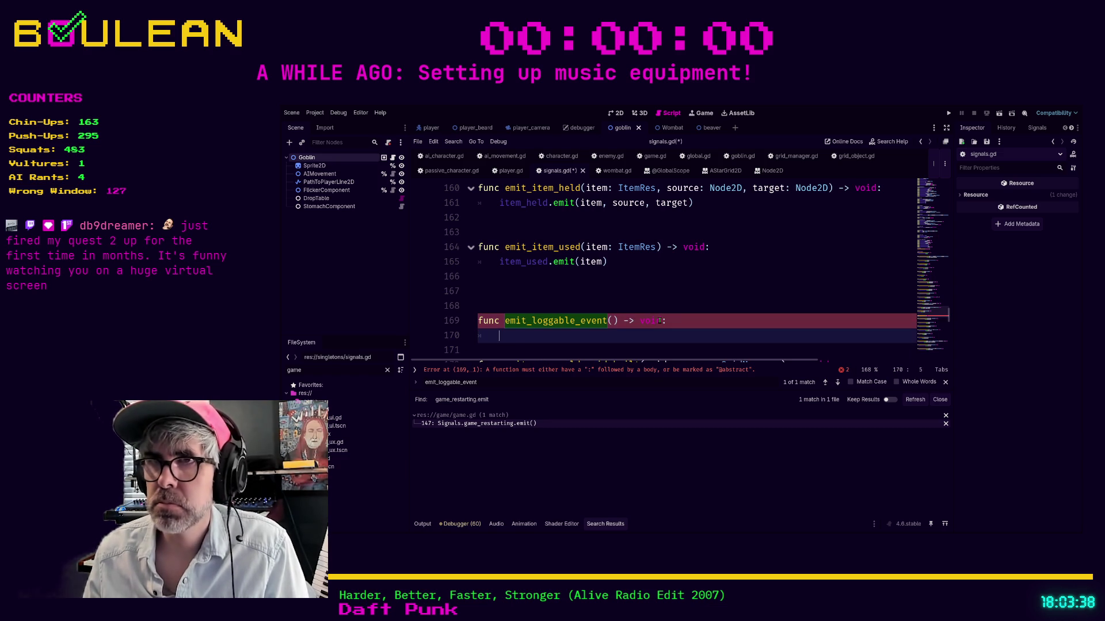
pyautogui.write('pas')
pyautogui.press('BackSpace')
pyautogui.press('BackSpace')
pyautogui.press('BackSpace')
pyautogui.write('l')
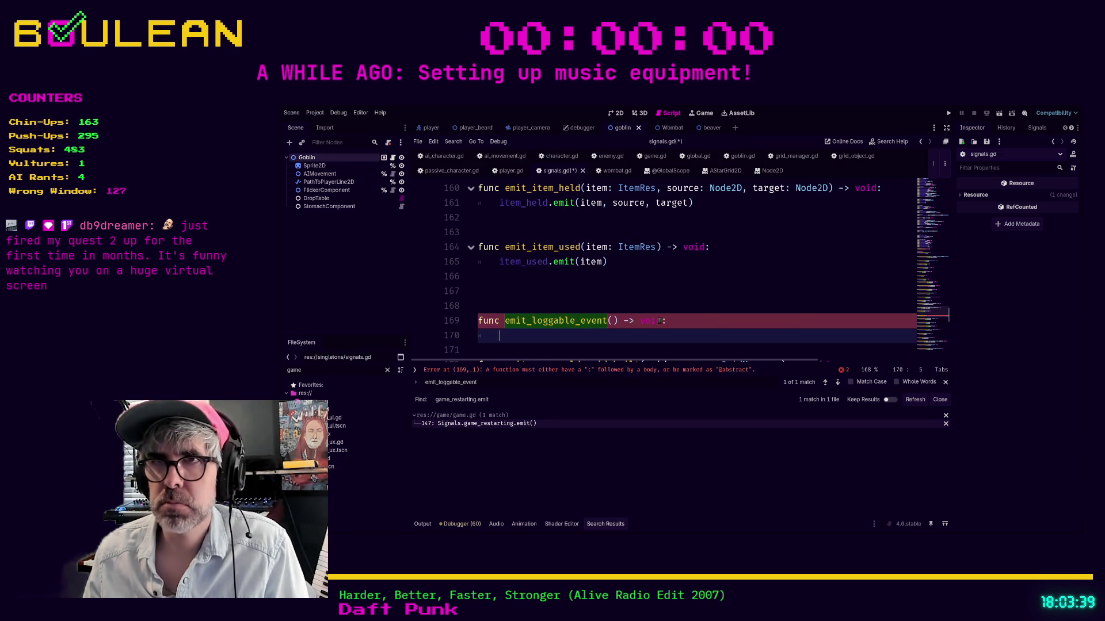
pyautogui.write('oggable')
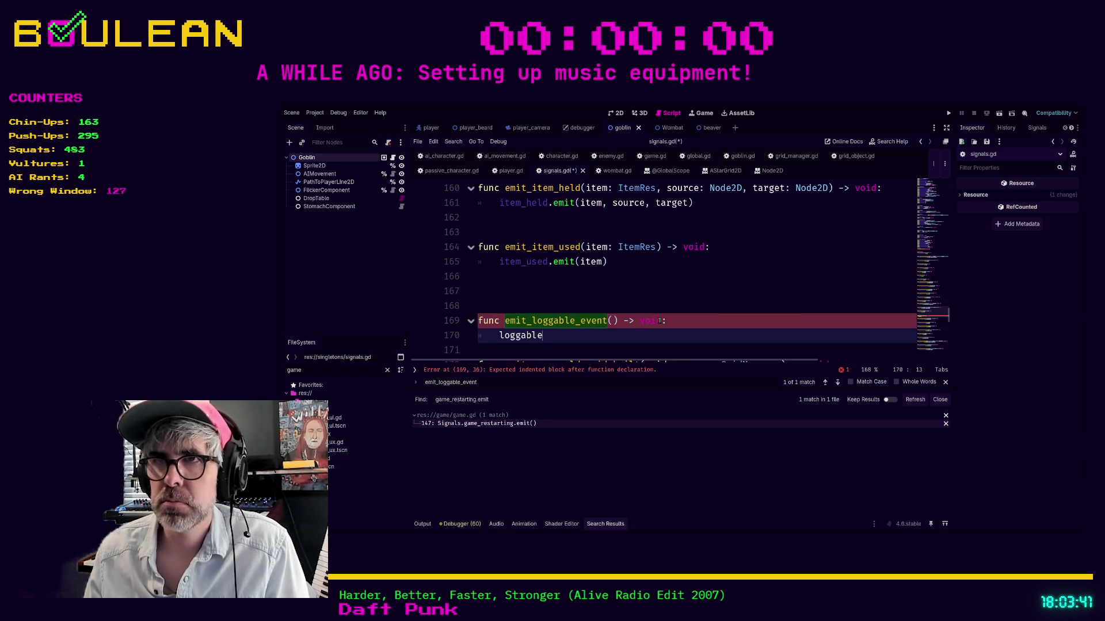
pyautogui.press('Return')
pyautogui.write('.em')
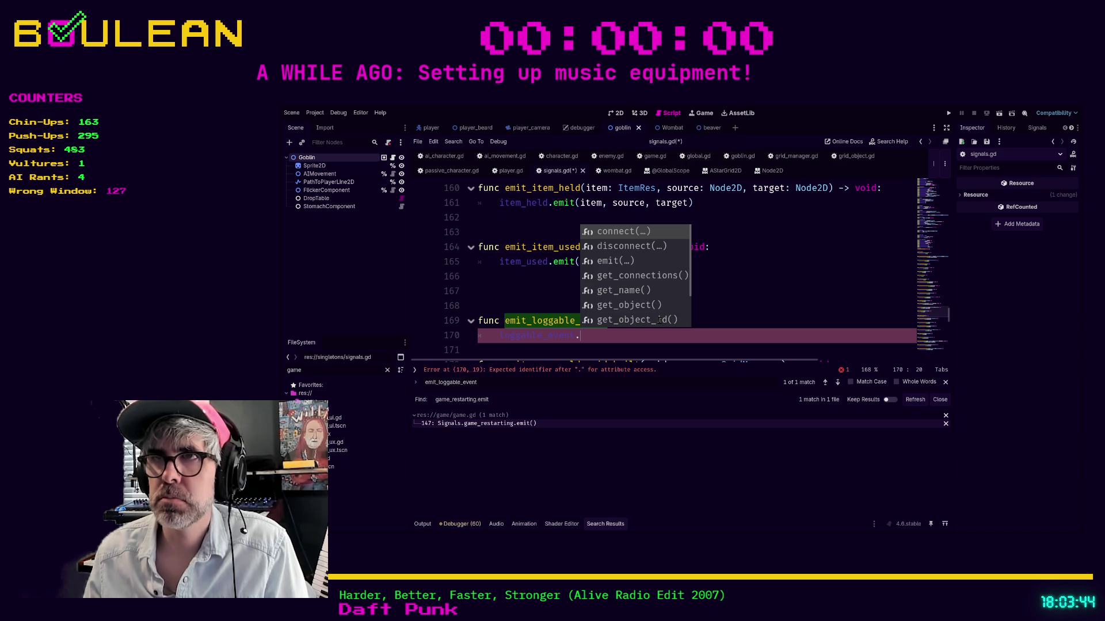
pyautogui.press('Return')
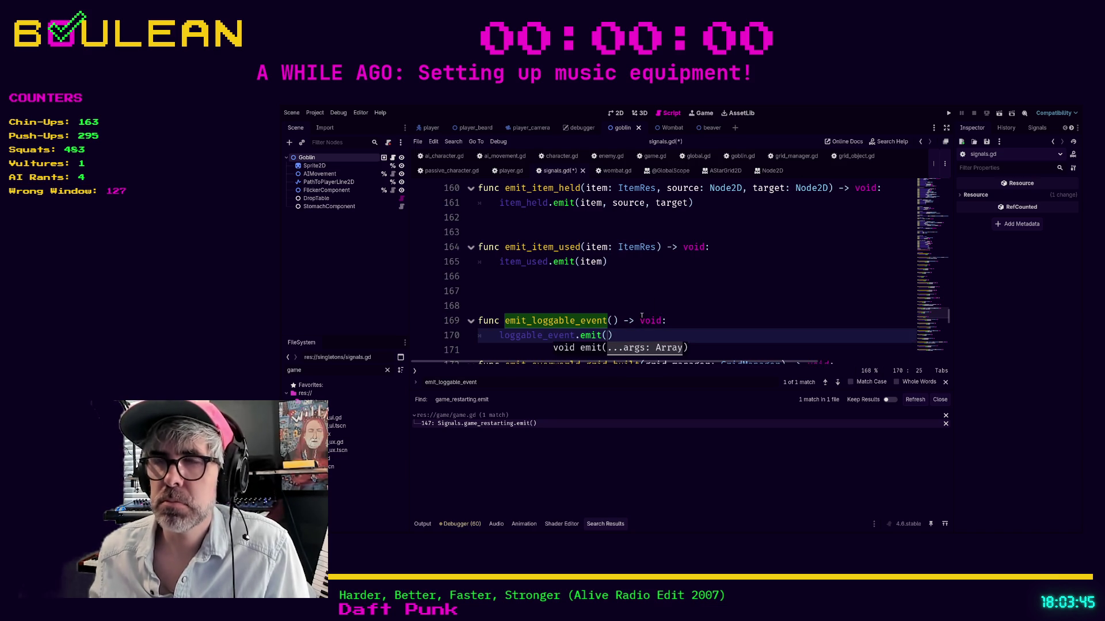
pyautogui.keyDown('ctrl'); pyautogui.click(541, 335); pyautogui.keyUp('ctrl')
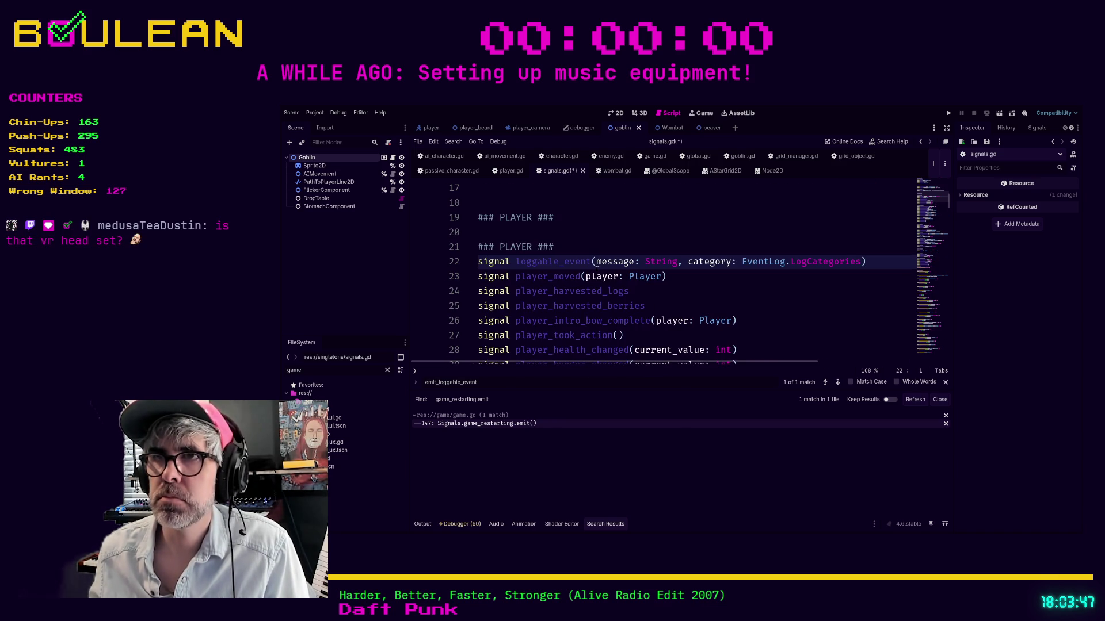
pyautogui.moveTo(596, 262); pyautogui.dragTo(862, 261)
pyautogui.hotkey('ctrl', 'c')
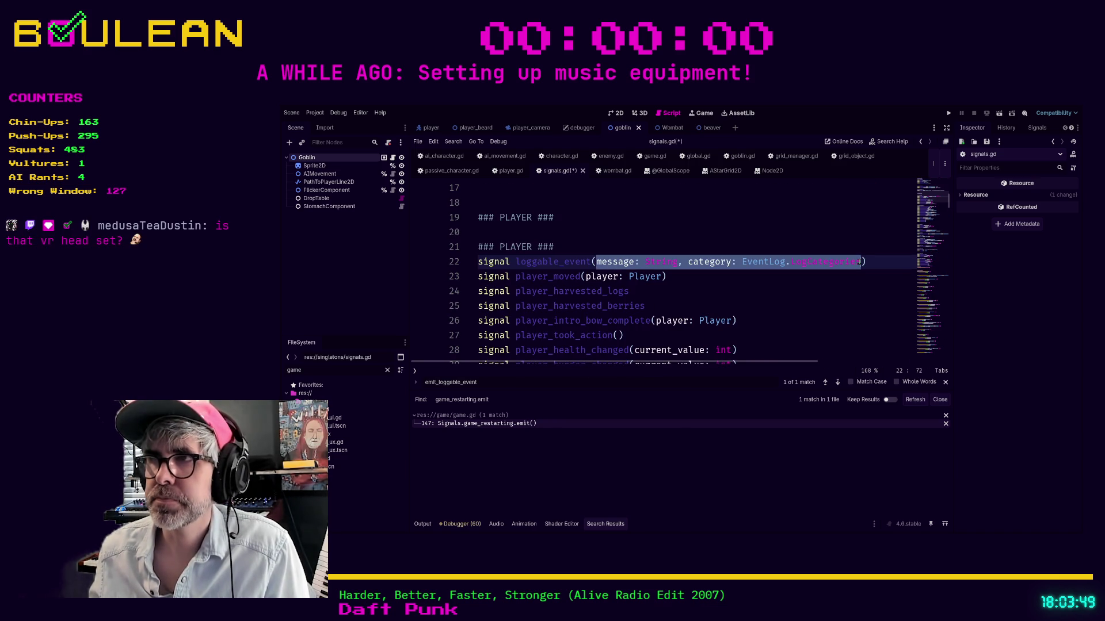
pyautogui.click(795, 282)
pyautogui.hotkey('ctrl', 'f')
pyautogui.write('emit_logg')
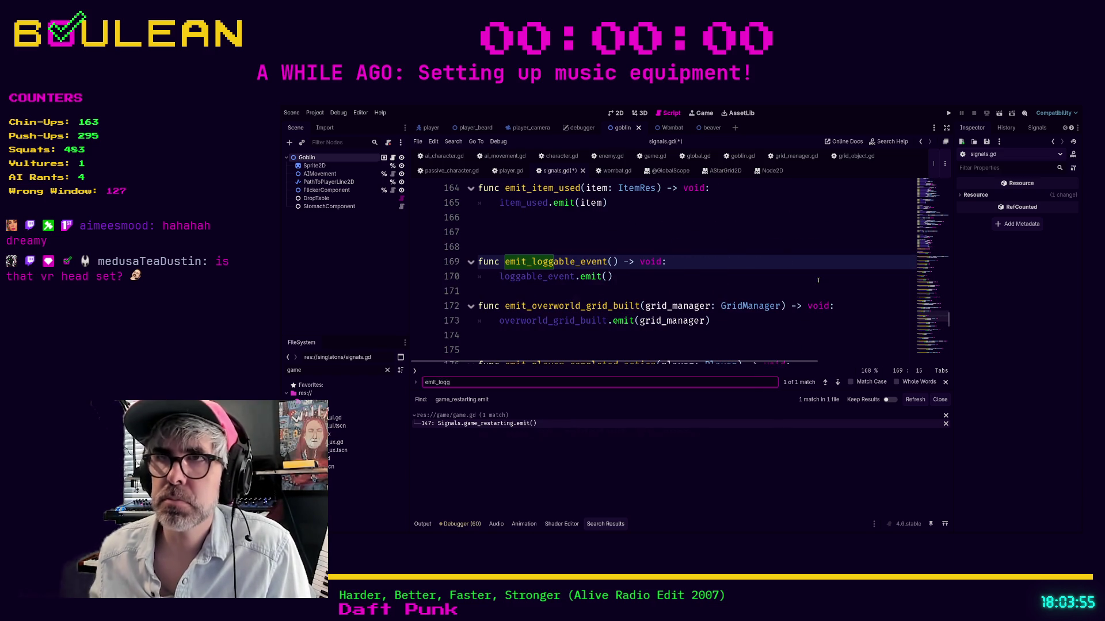
# Give emit_loggable_event message and category parameters, pass both to loggable_event.emit, and save.
pyautogui.click(612, 261)
pyautogui.hotkey('ctrl', 'v')
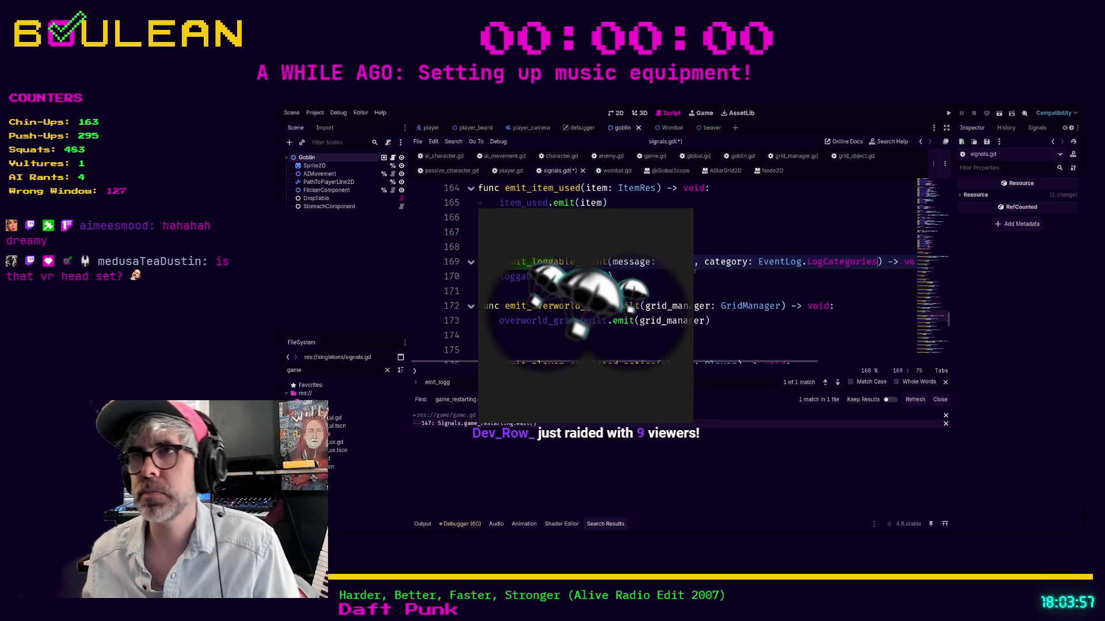
pyautogui.click(608, 276)
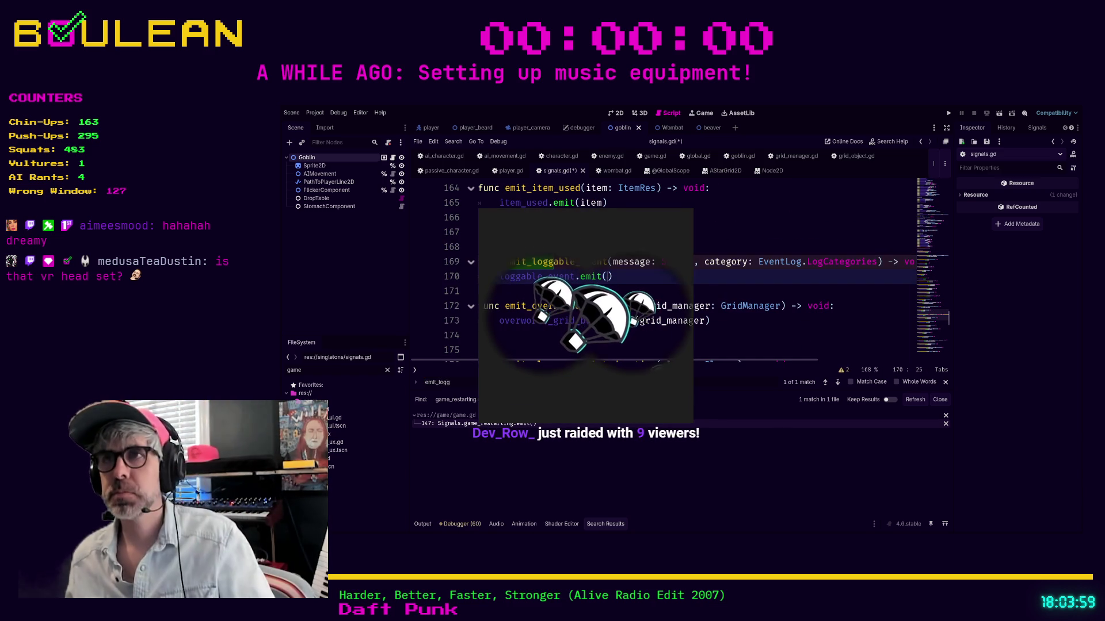
pyautogui.write('message')
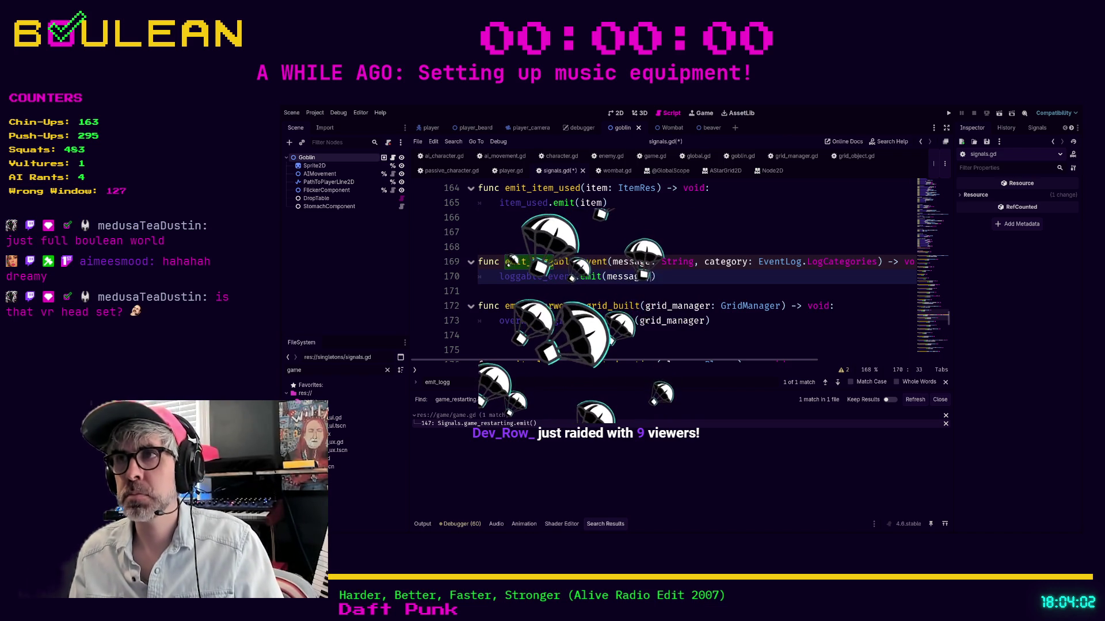
pyautogui.write(', category')
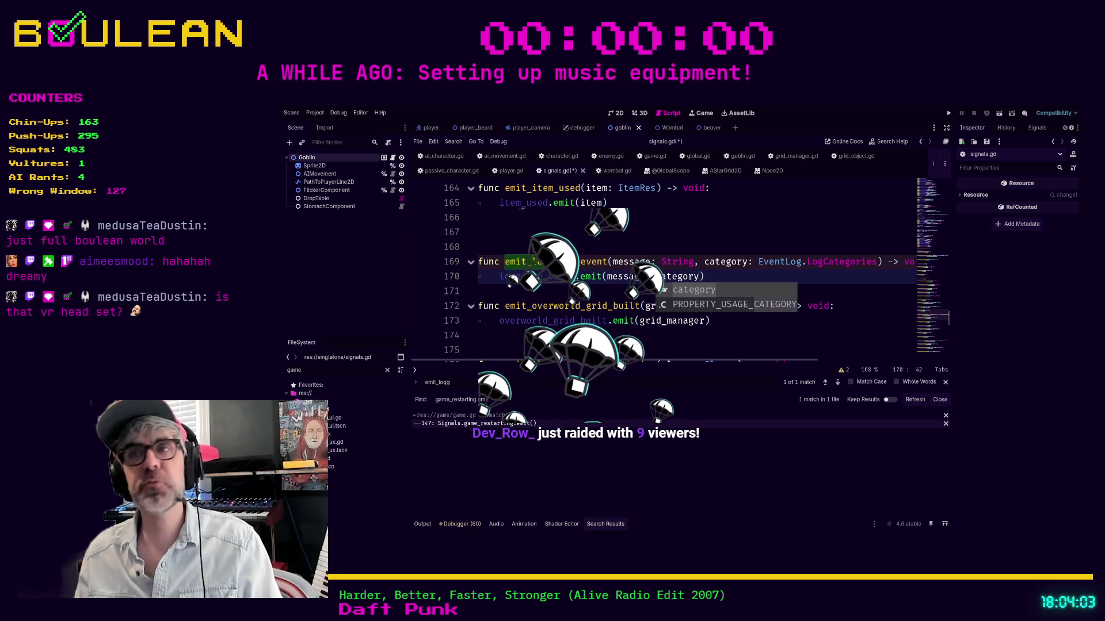
pyautogui.write(')s')
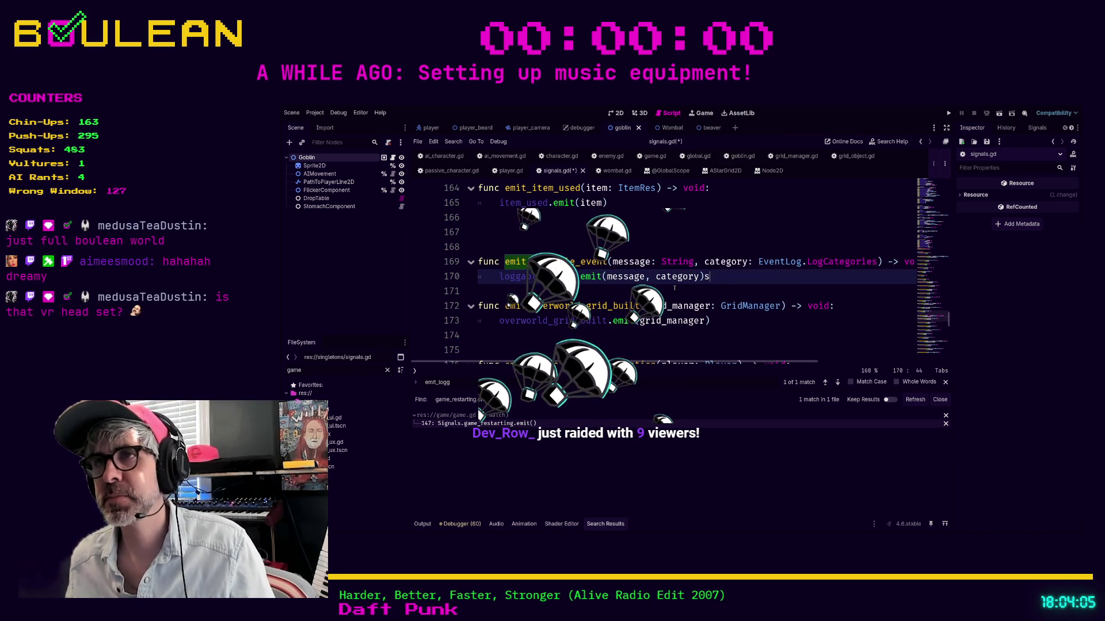
pyautogui.press('BackSpace')
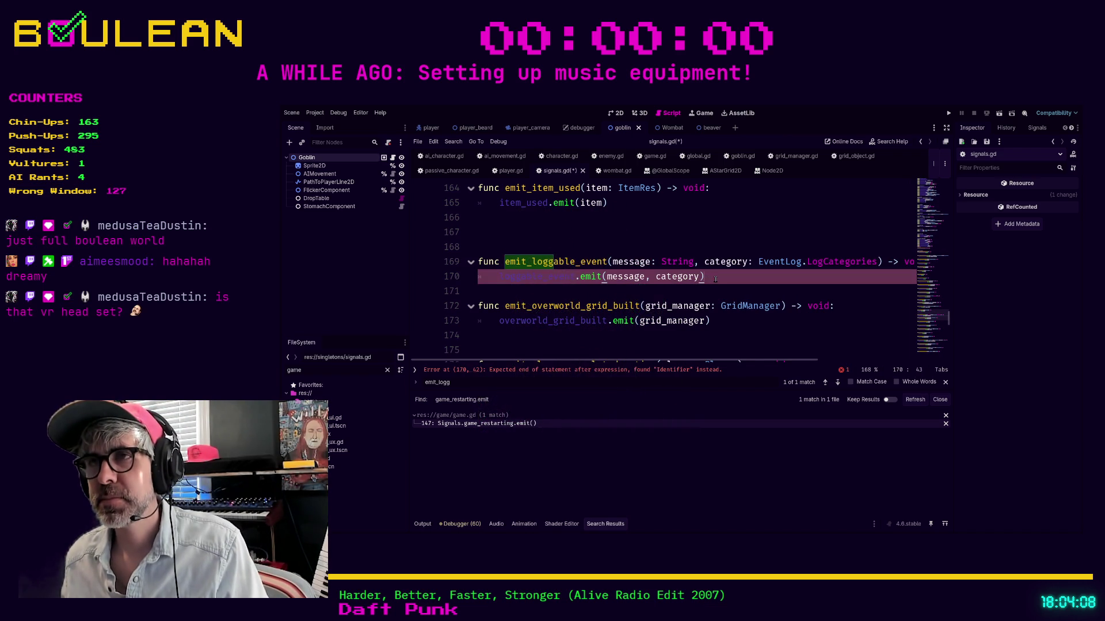
pyautogui.hotkey('ctrl', 's')
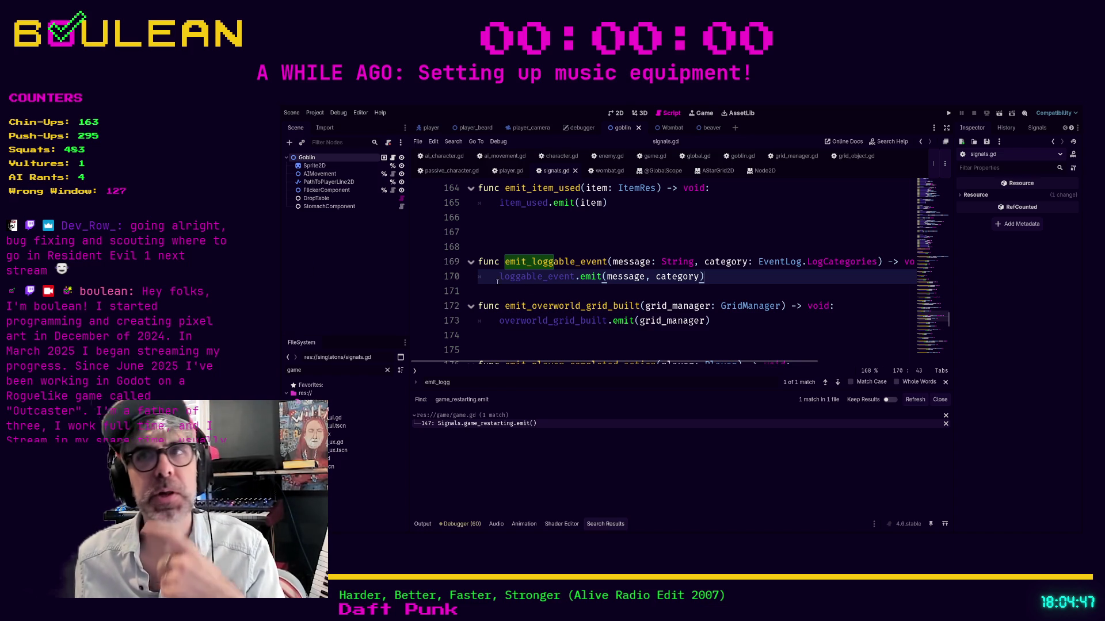
# Run the project with F5 and zoom the game camera out over the forest board.
pyautogui.click(562, 338)
pyautogui.press('F5')
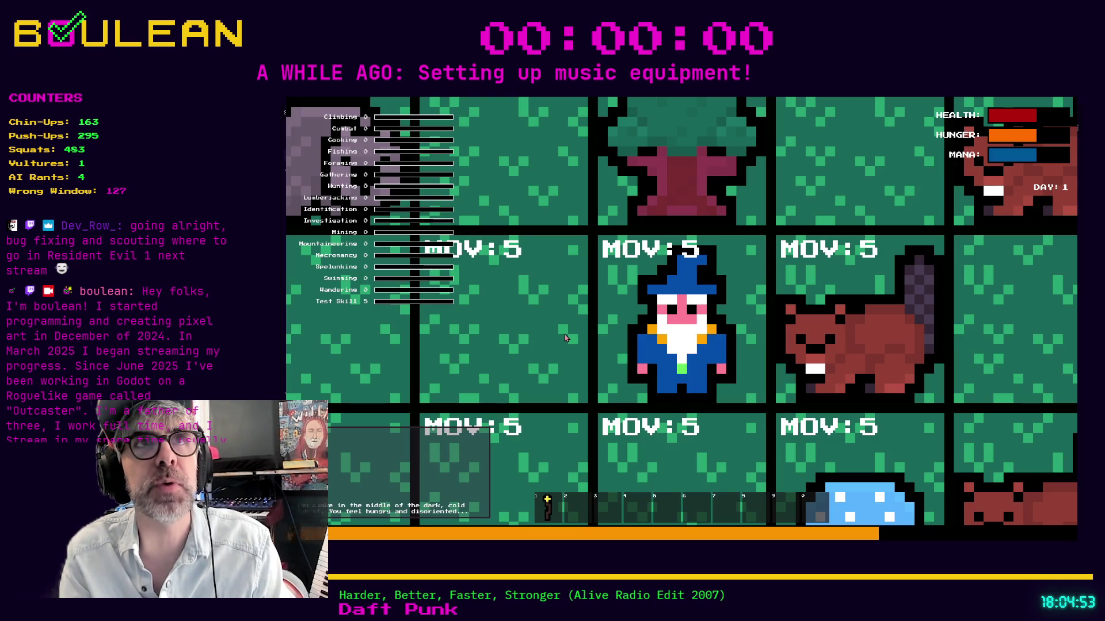
pyautogui.scroll(-3, 565, 338)
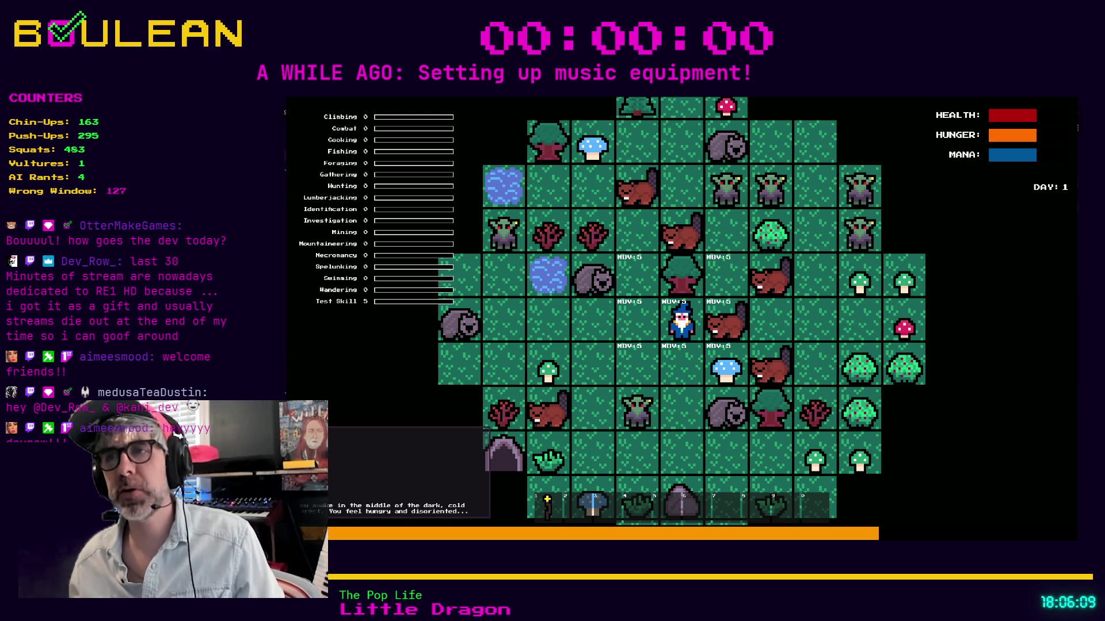
# Attack the Beaver twice, step the wizard west, and bring up the debug panel.
pyautogui.press('Right')
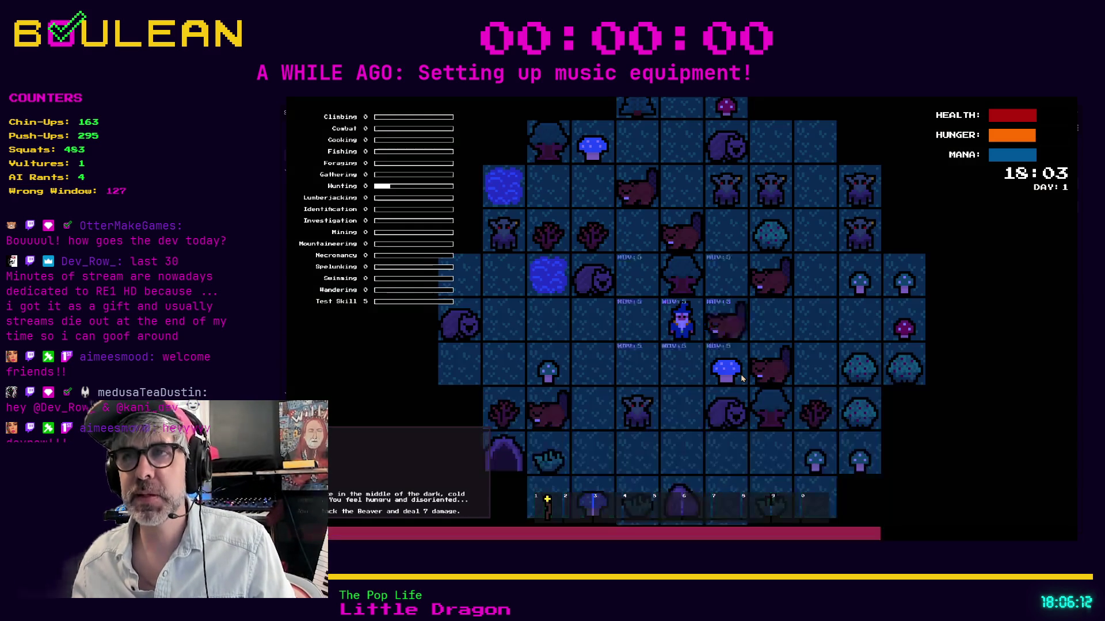
pyautogui.press('Right')
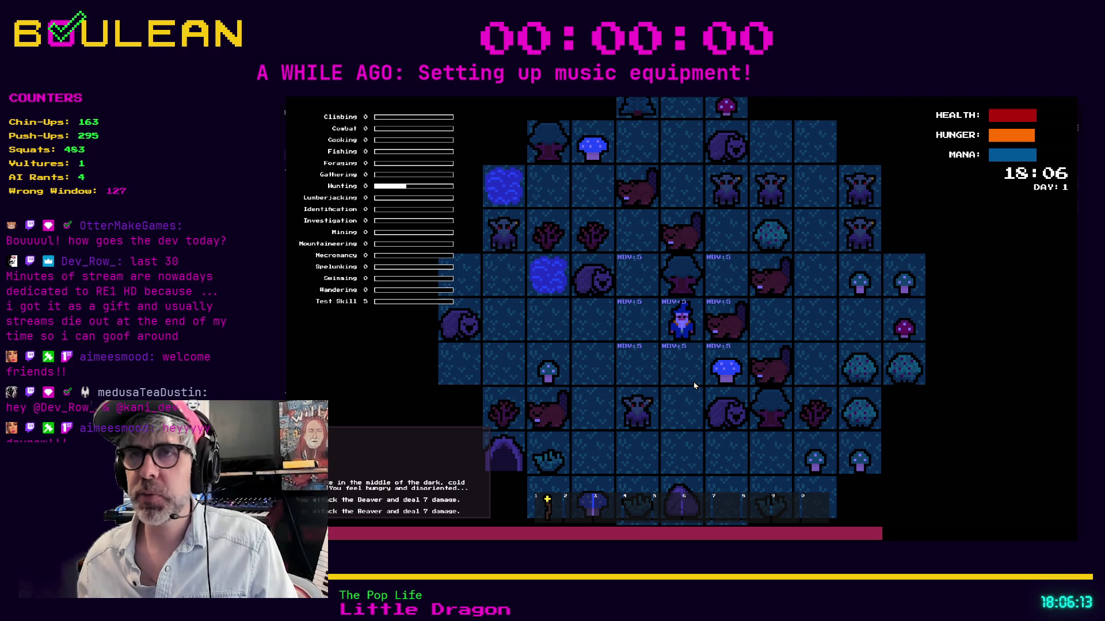
pyautogui.press('Left')
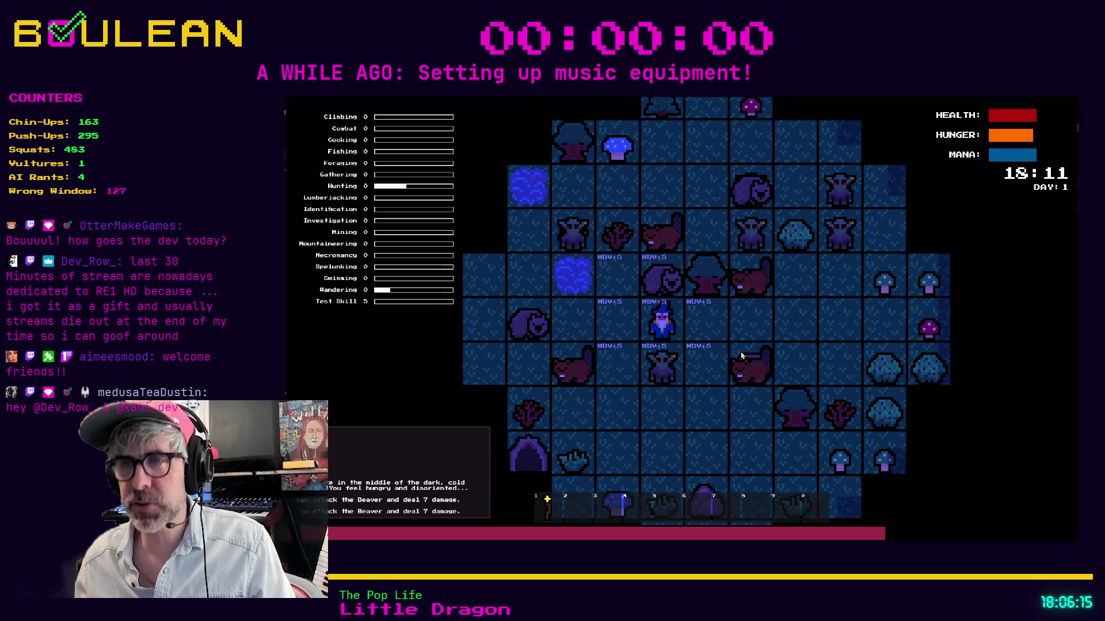
pyautogui.press('`')
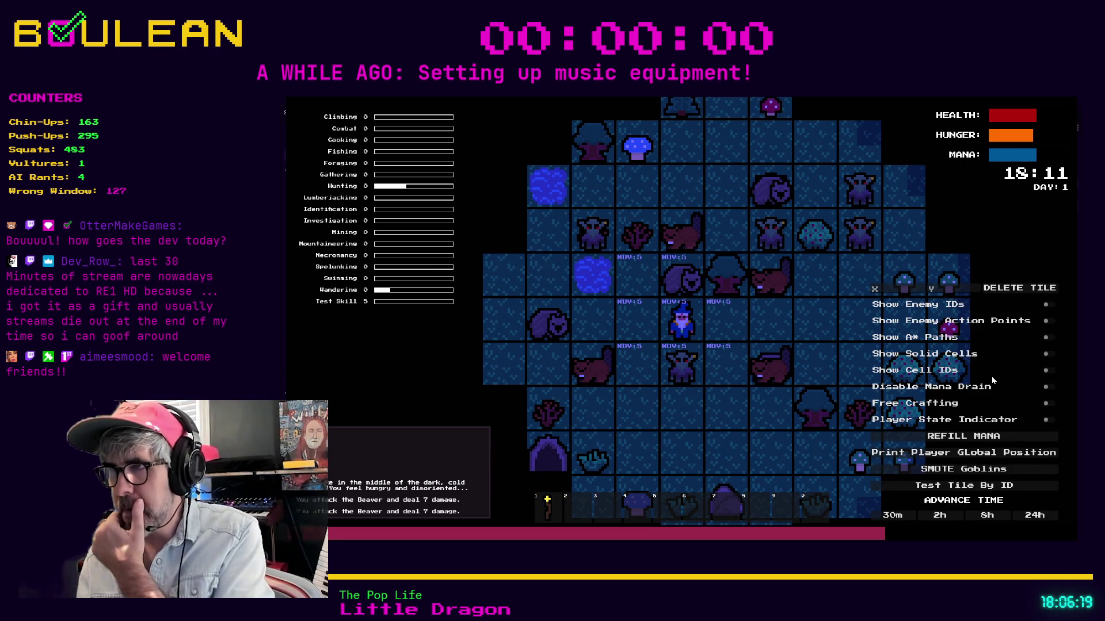
# Toggle Show A* Paths on and off, enable Show Solid Cells, and pass a turn.
pyautogui.click(1044, 340)
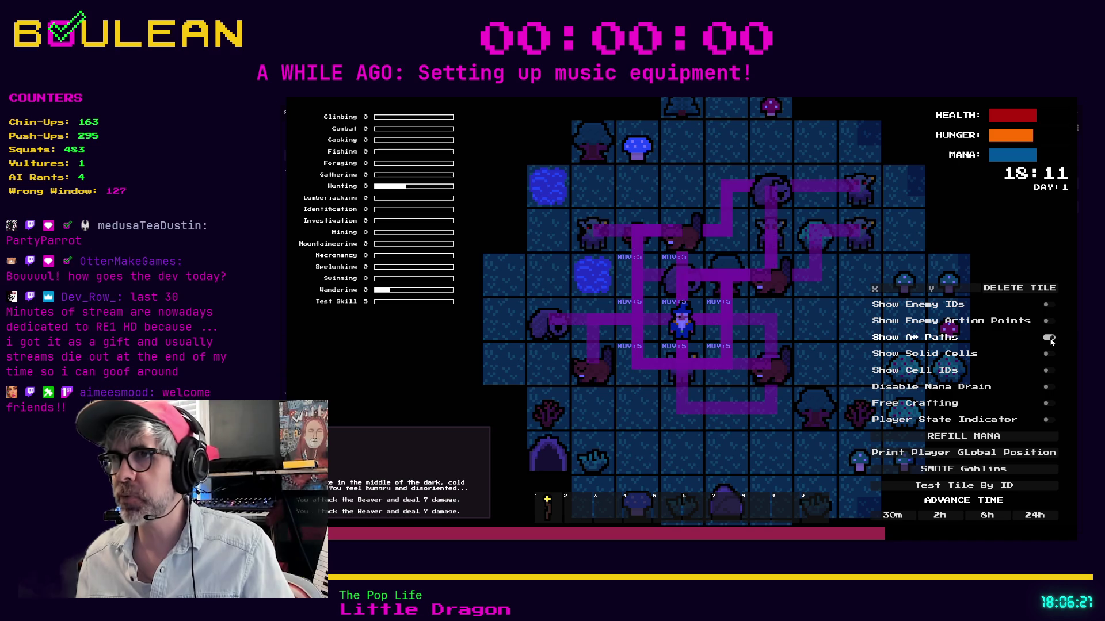
pyautogui.click(1046, 338)
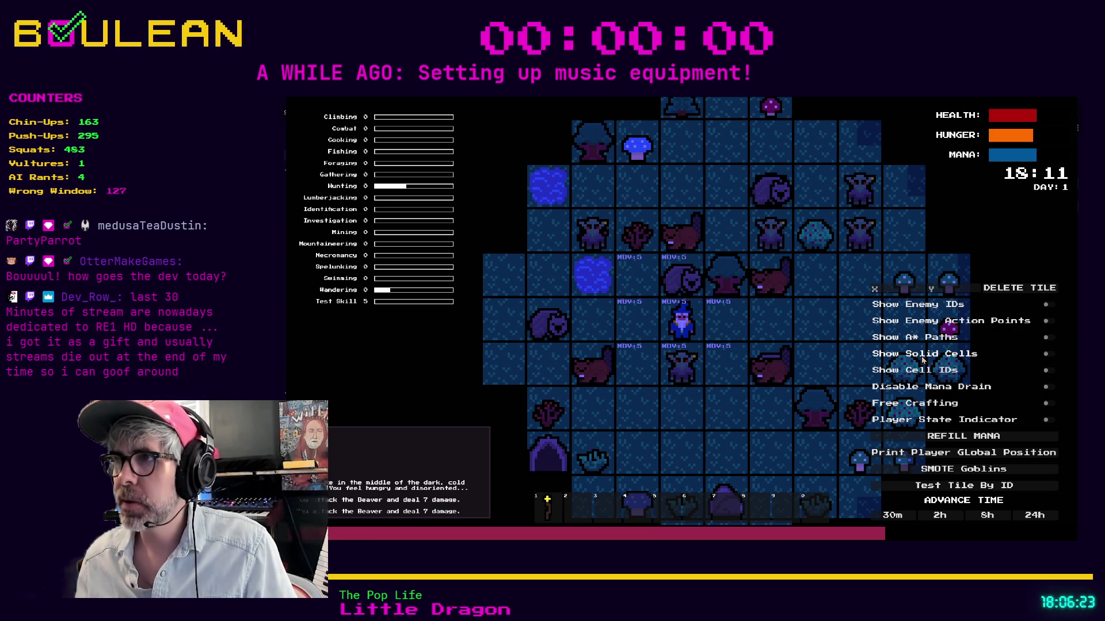
pyautogui.click(1049, 355)
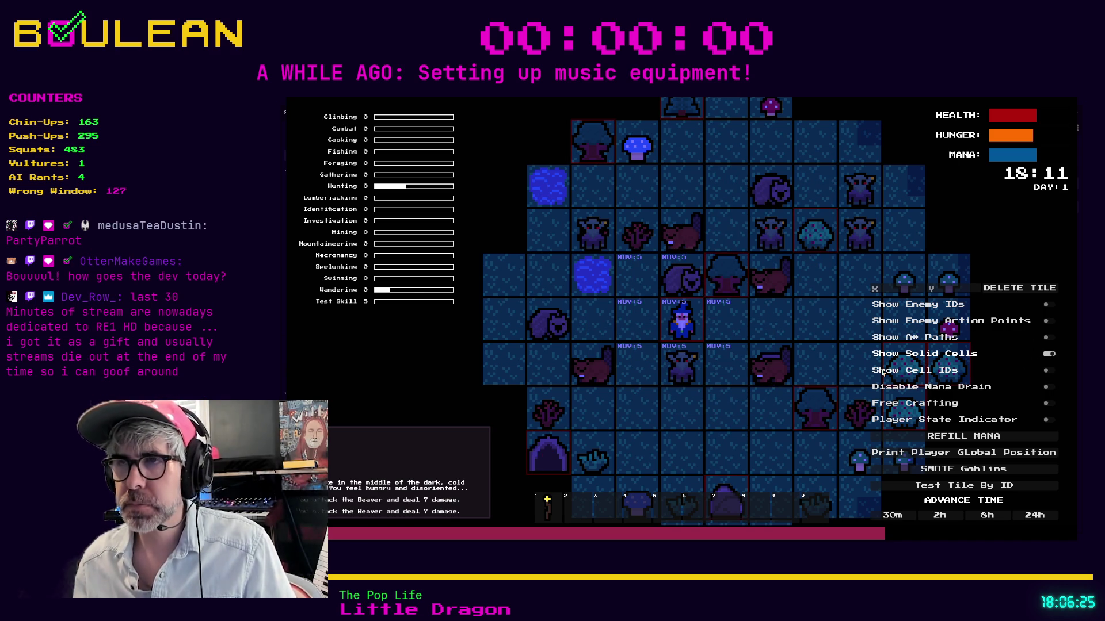
pyautogui.press('a')
pyautogui.press('a')
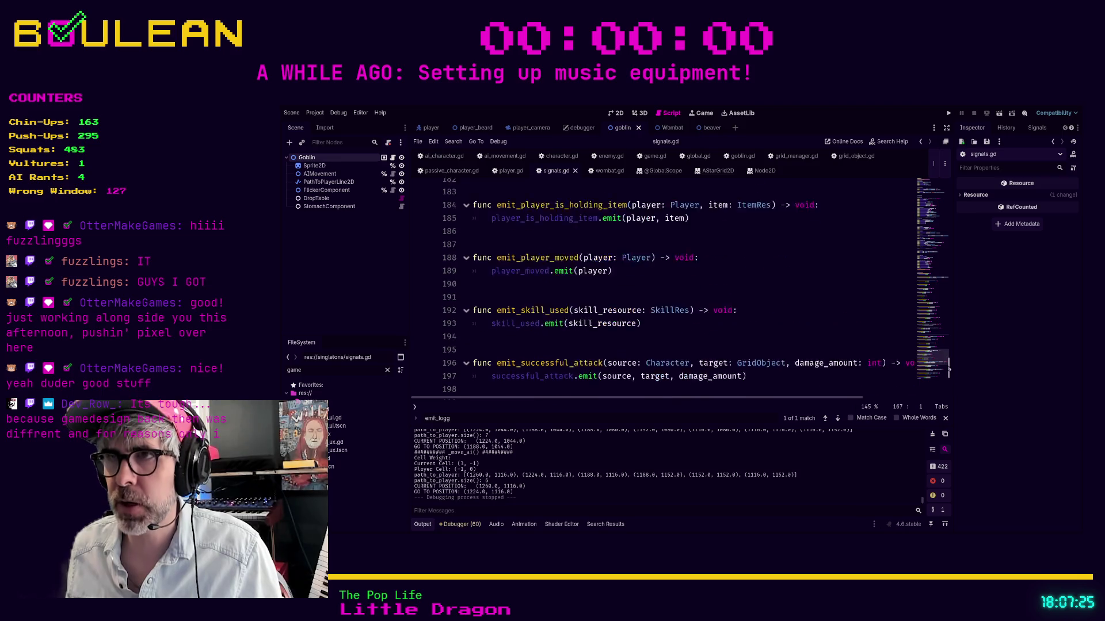
# Delete the duplicate ### PLAYER ### heading on line 19 and search the project for emit_item_cooked.
pyautogui.scroll(-5, 942, 244)
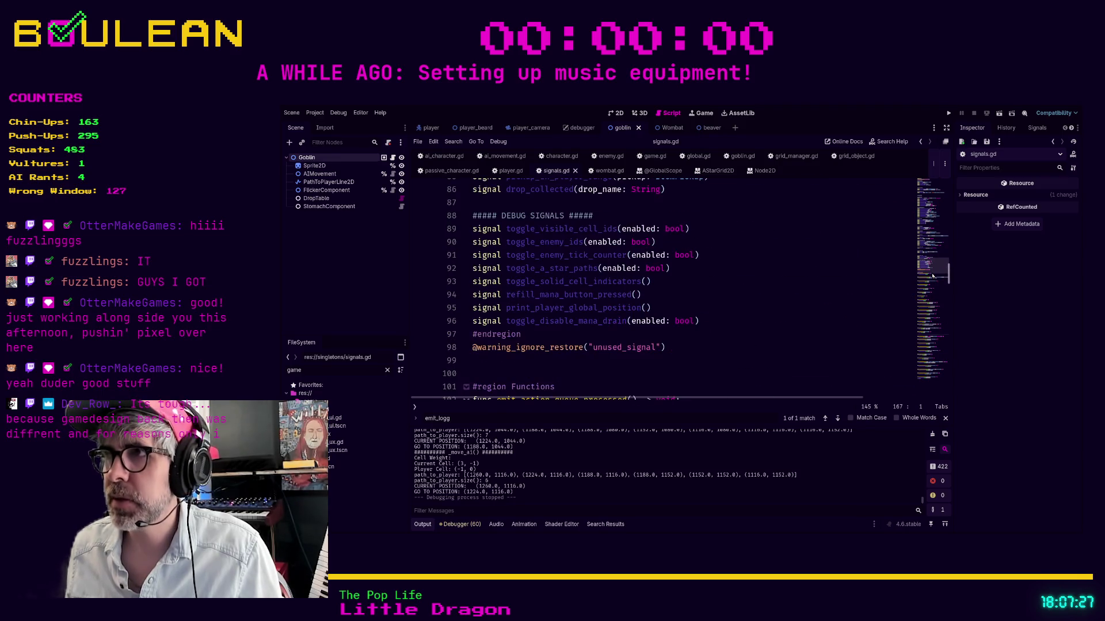
pyautogui.scroll(13, 935, 230)
pyautogui.scroll(9, 931, 218)
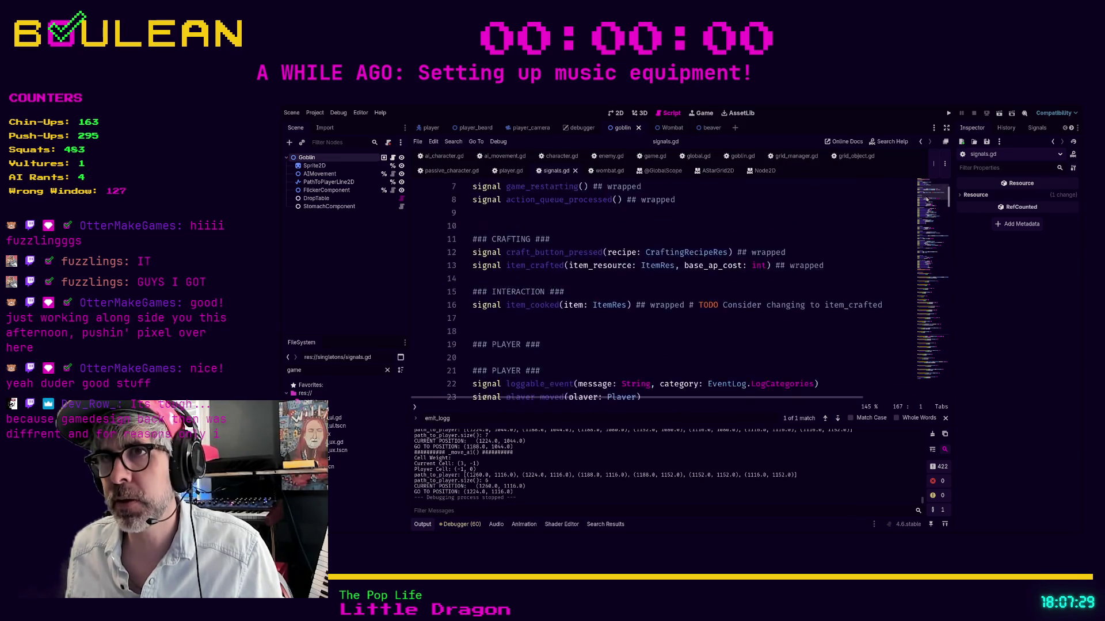
pyautogui.click(765, 282)
pyautogui.scroll(-1, 765, 282)
pyautogui.scroll(-2, 765, 282)
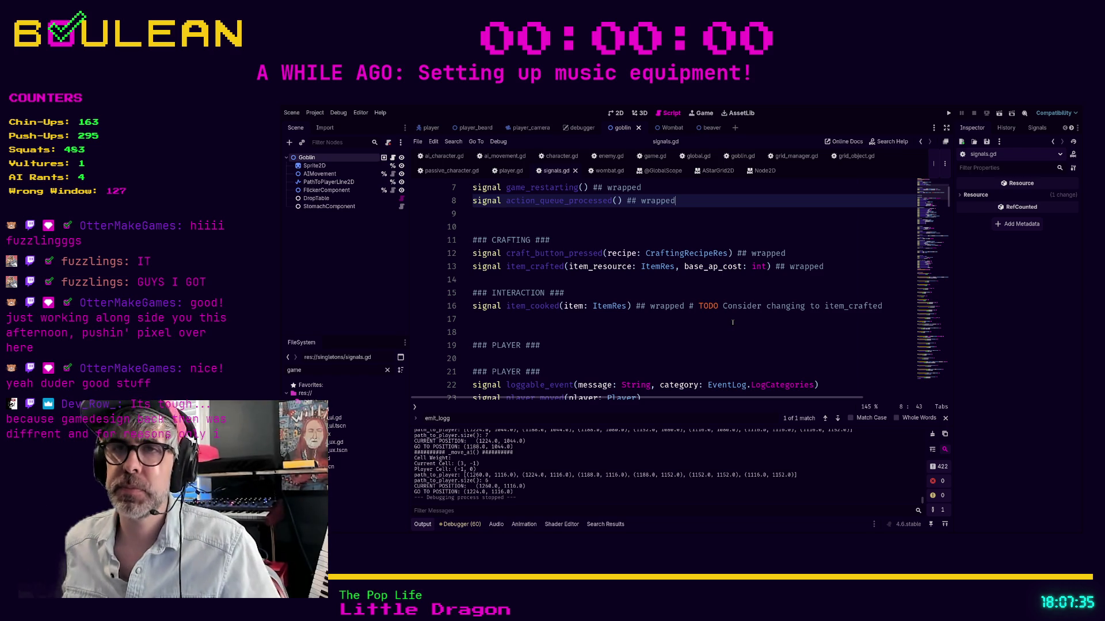
pyautogui.click(605, 345)
pyautogui.hotkey('shift', 'Home')
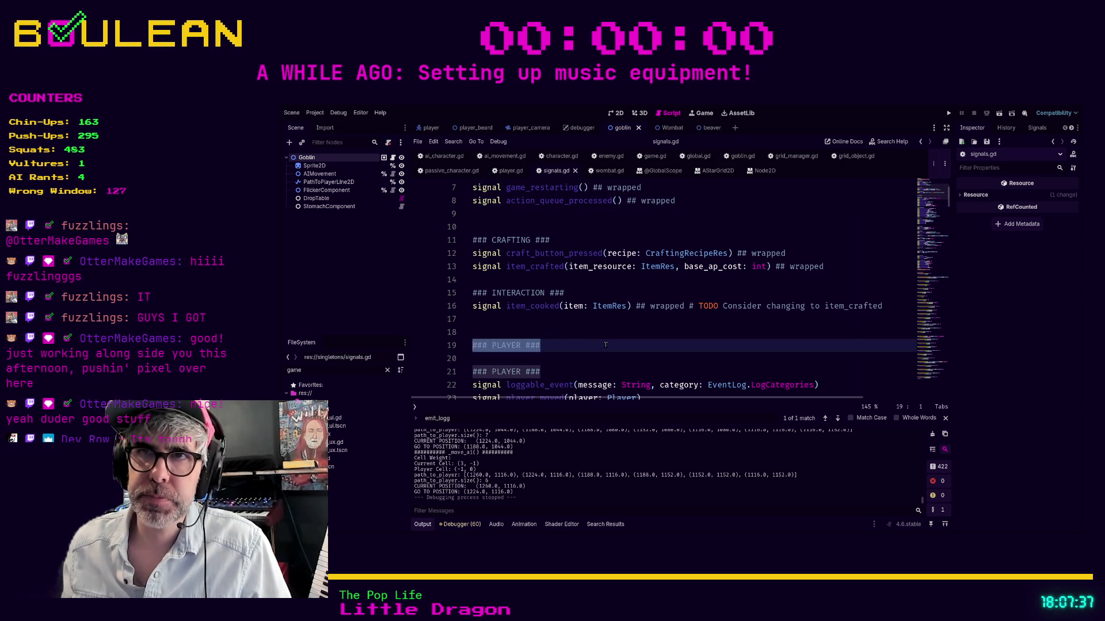
pyautogui.press('BackSpace')
pyautogui.press('BackSpace')
pyautogui.press('BackSpace')
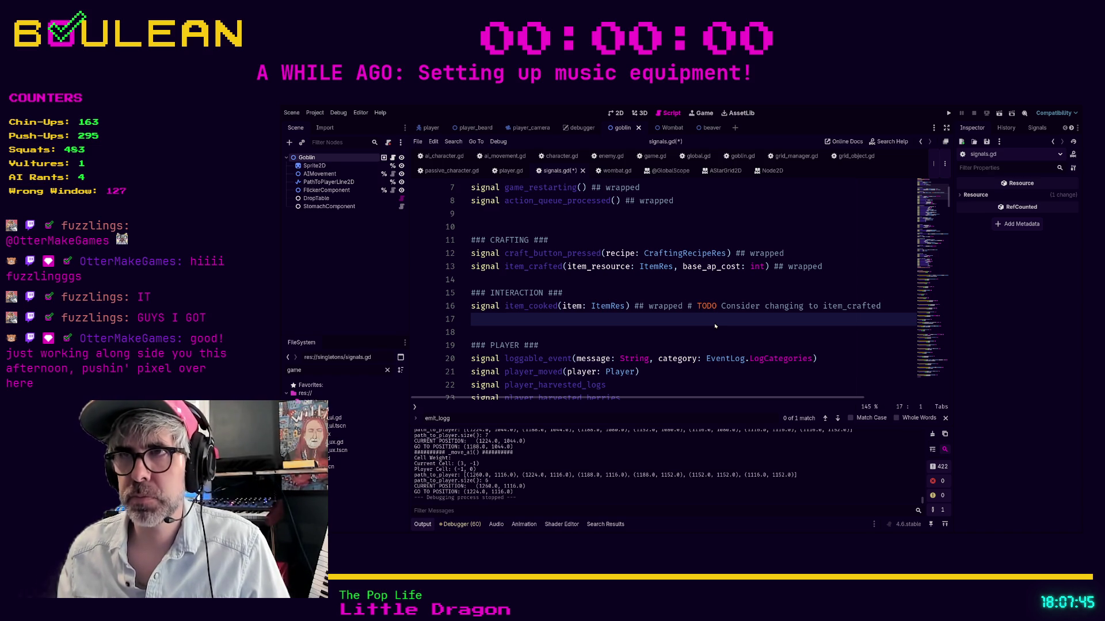
pyautogui.hotkey('ctrl', 'shift', 'f')
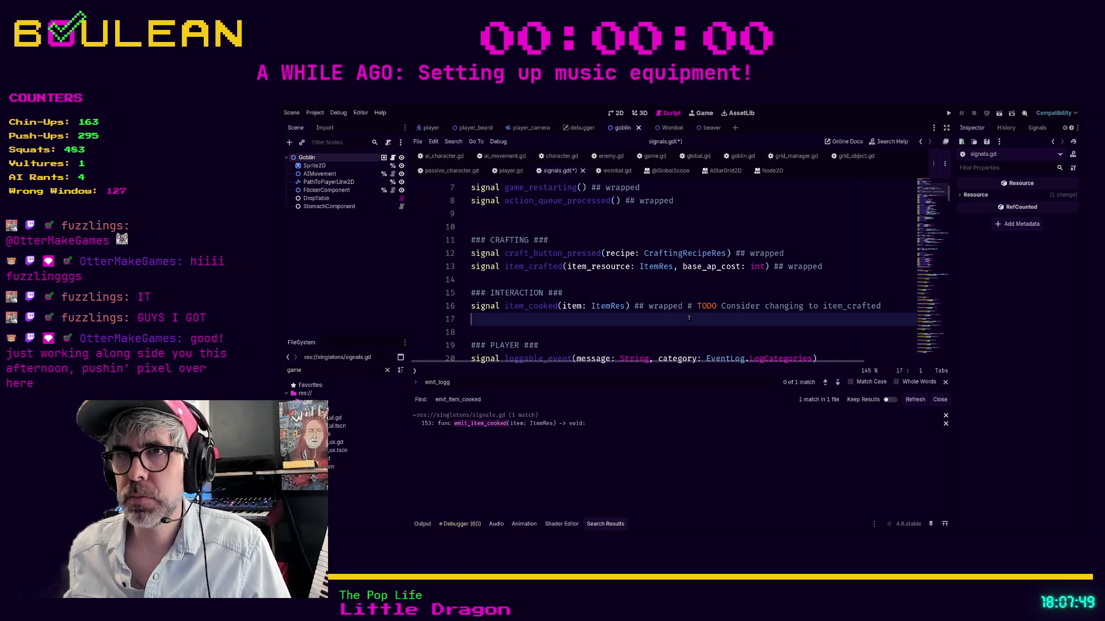
# Append '## wrapped' to the loggable_event signal line.
pyautogui.scroll(-1, 689, 318)
pyautogui.click(689, 304)
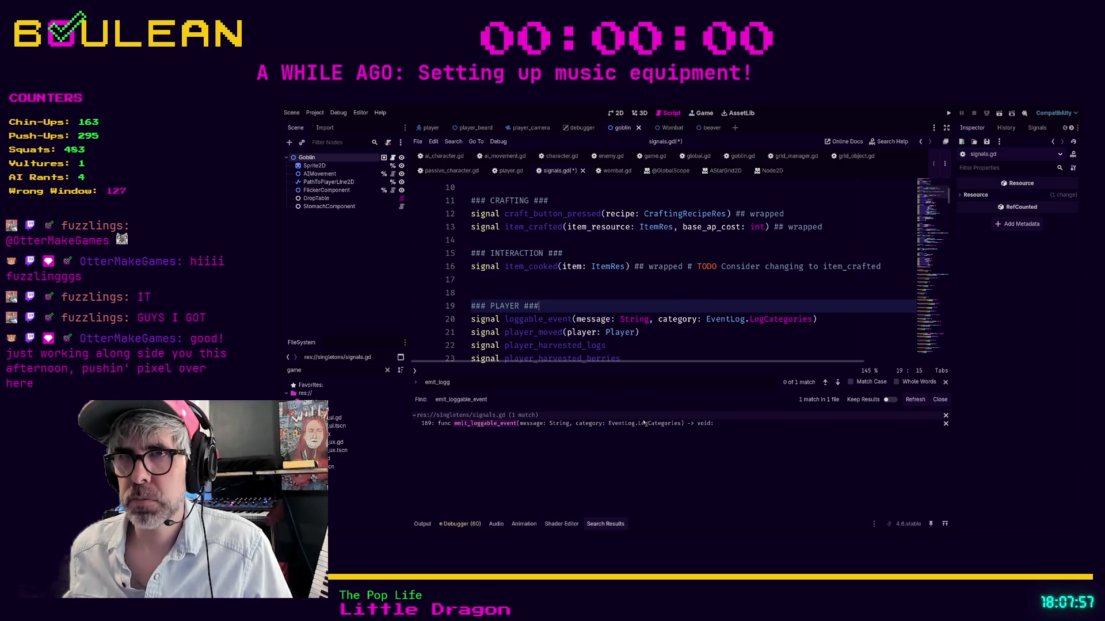
pyautogui.click(821, 321)
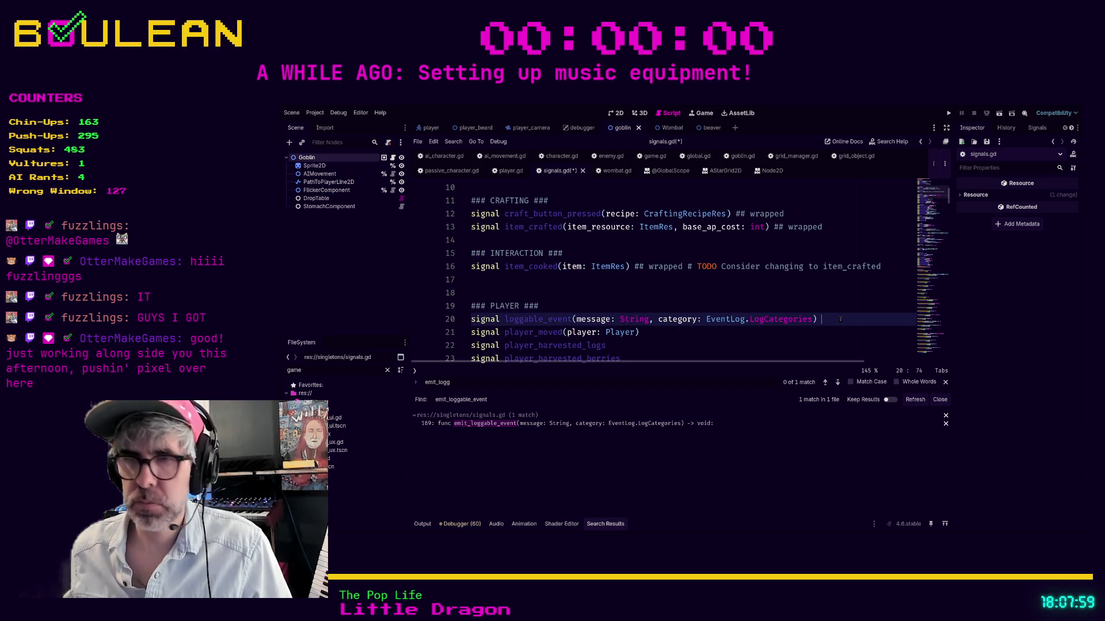
pyautogui.write('## wrapped')
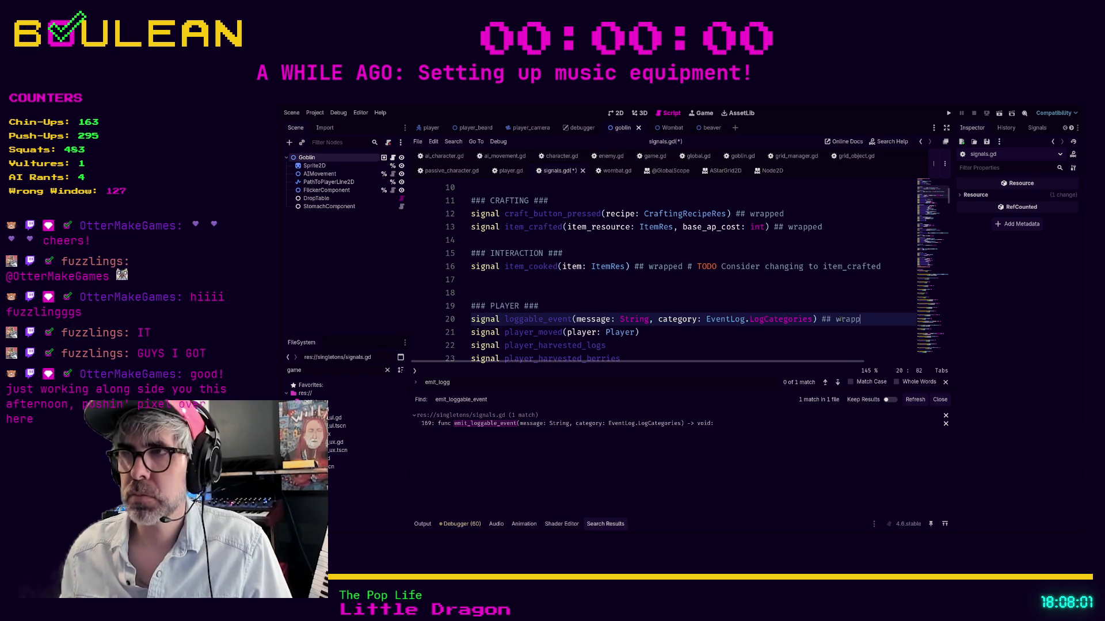
# Search the project for emit_player_moved, tag player_moved '## wrapped', and open the method list.
pyautogui.click(679, 335)
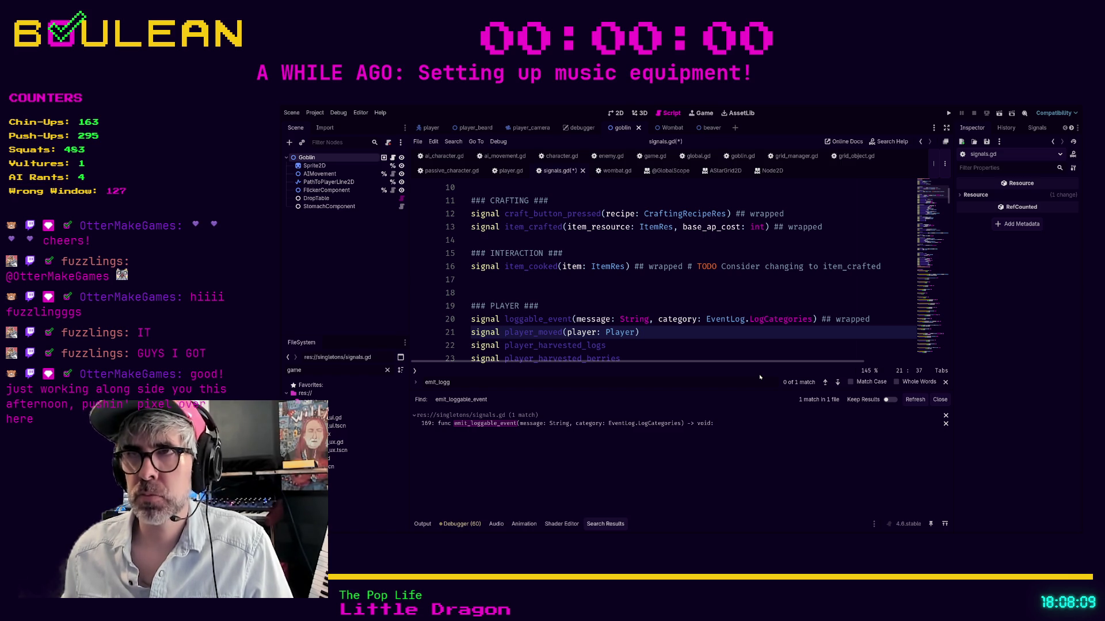
pyautogui.hotkey('ctrl', 'shift', 'f')
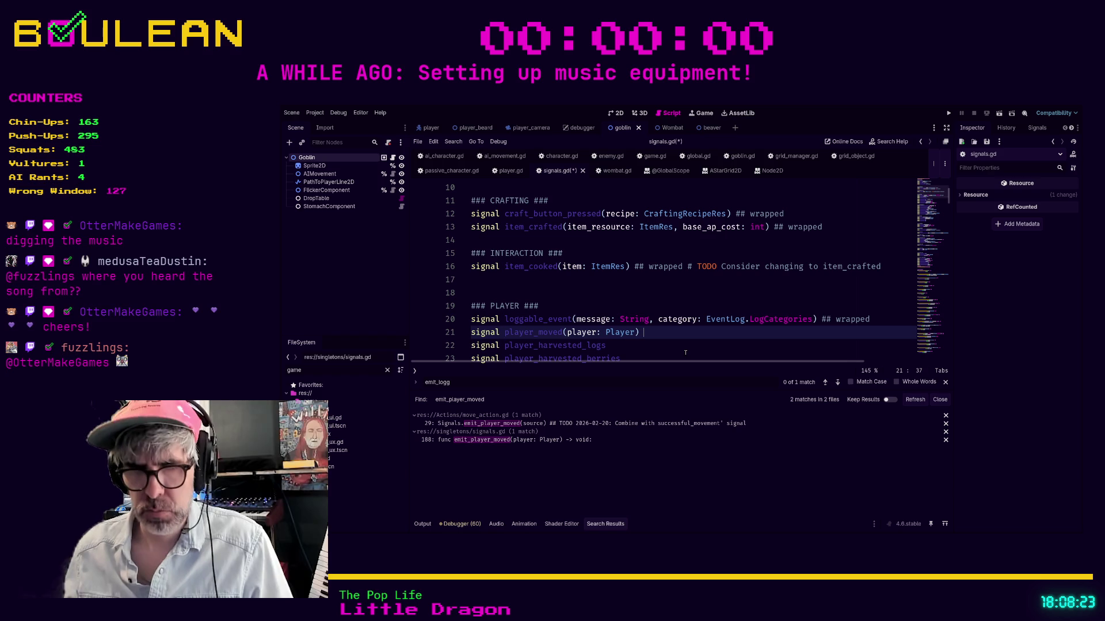
pyautogui.write('## wrapped')
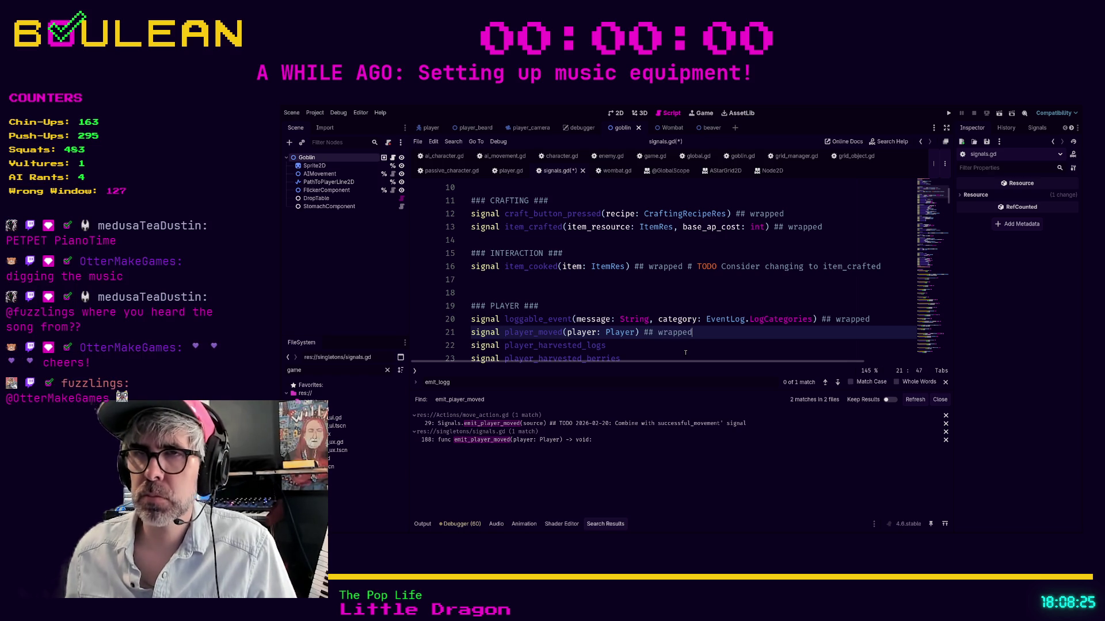
pyautogui.scroll(-1, 716, 341)
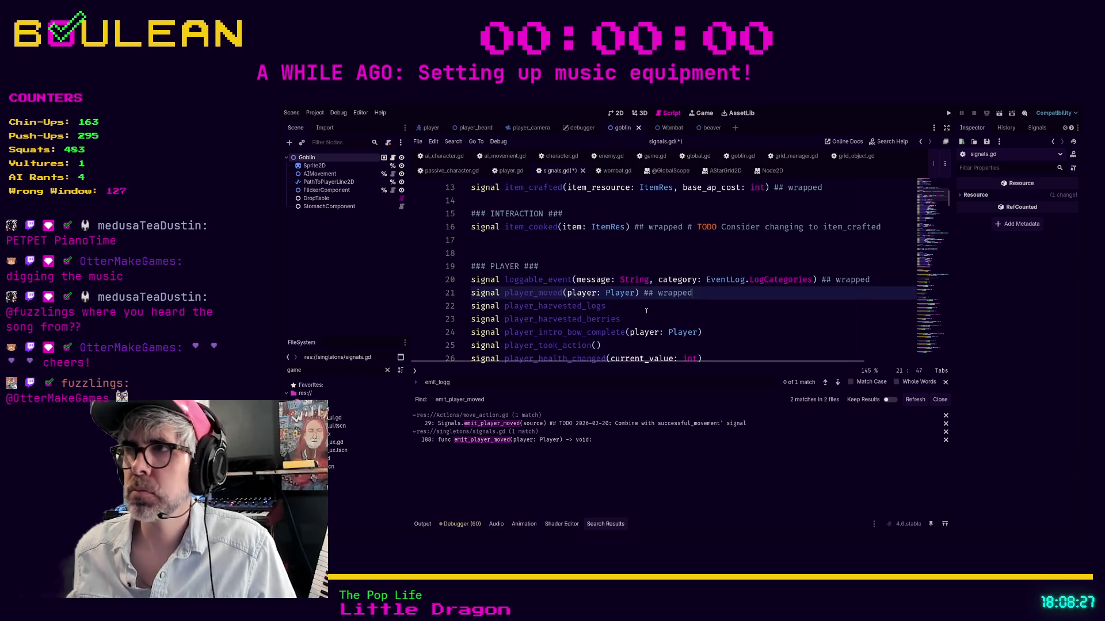
pyautogui.press('Down')
pyautogui.hotkey('ctrl', '\\')
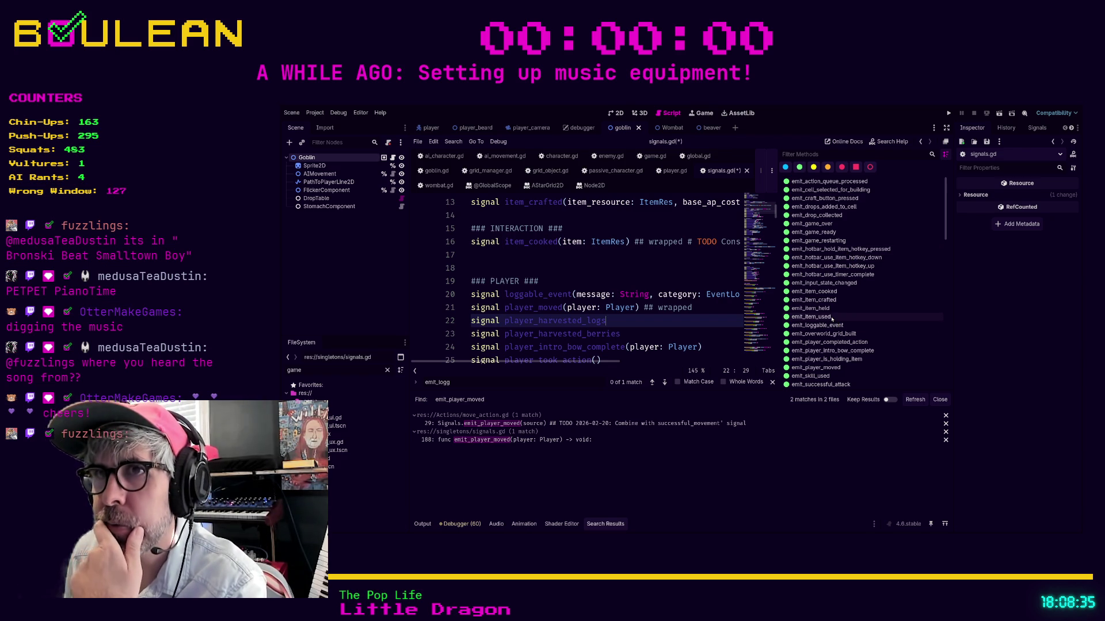
# Widen the script editor, narrow the Inspector, and jump to emit_player_intro_bow_complete.
pyautogui.moveTo(777, 314); pyautogui.dragTo(786, 315)
pyautogui.moveTo(953, 322); pyautogui.dragTo(973, 323)
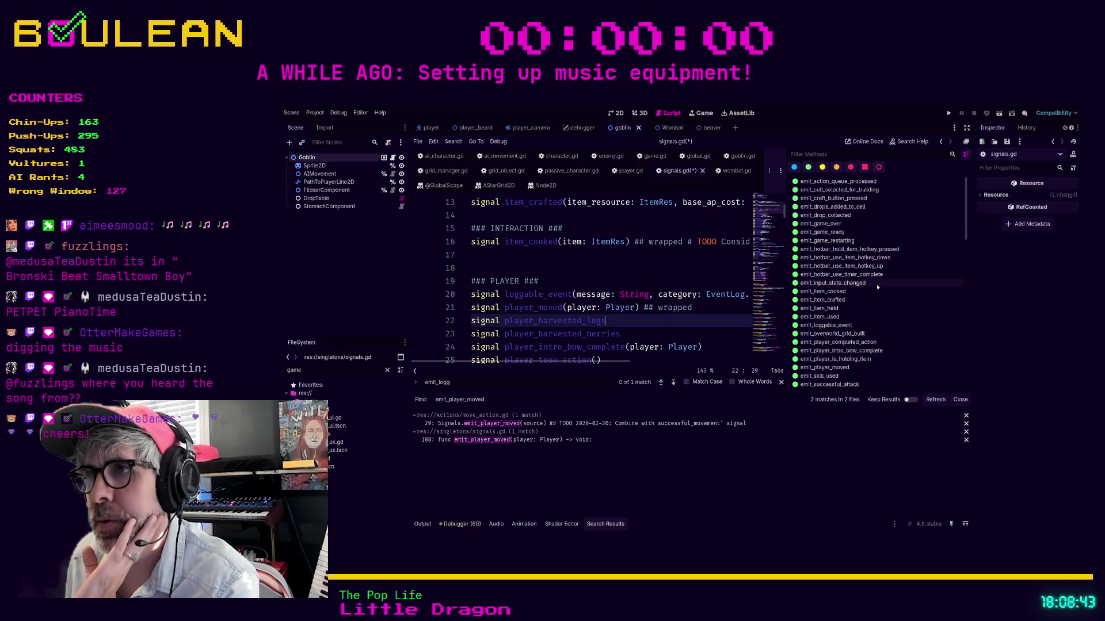
pyautogui.scroll(-3, 875, 288)
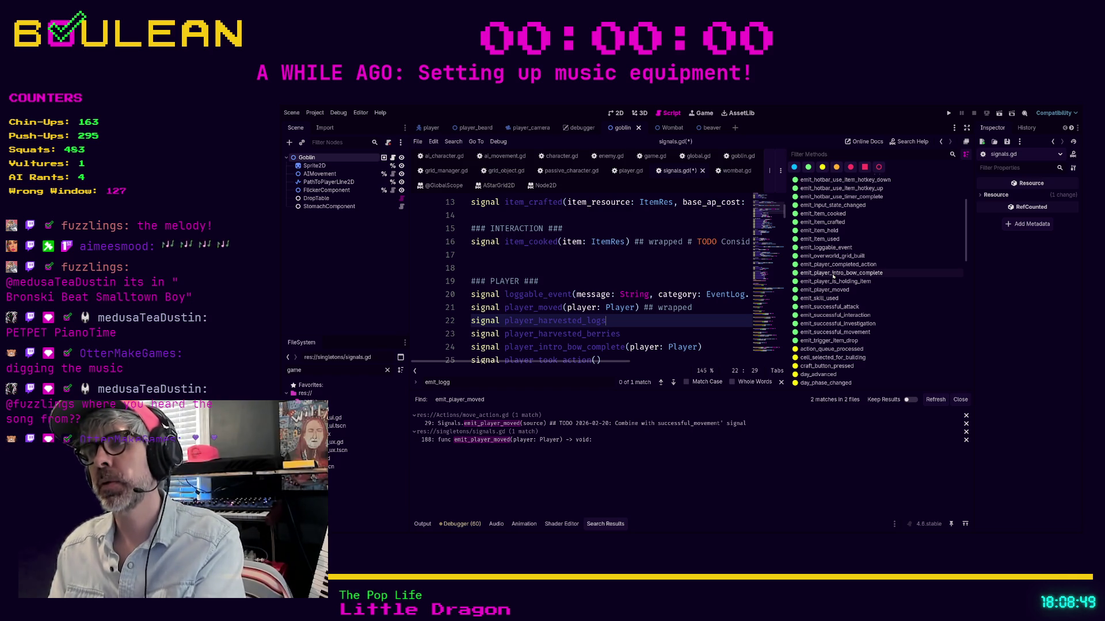
pyautogui.click(833, 274)
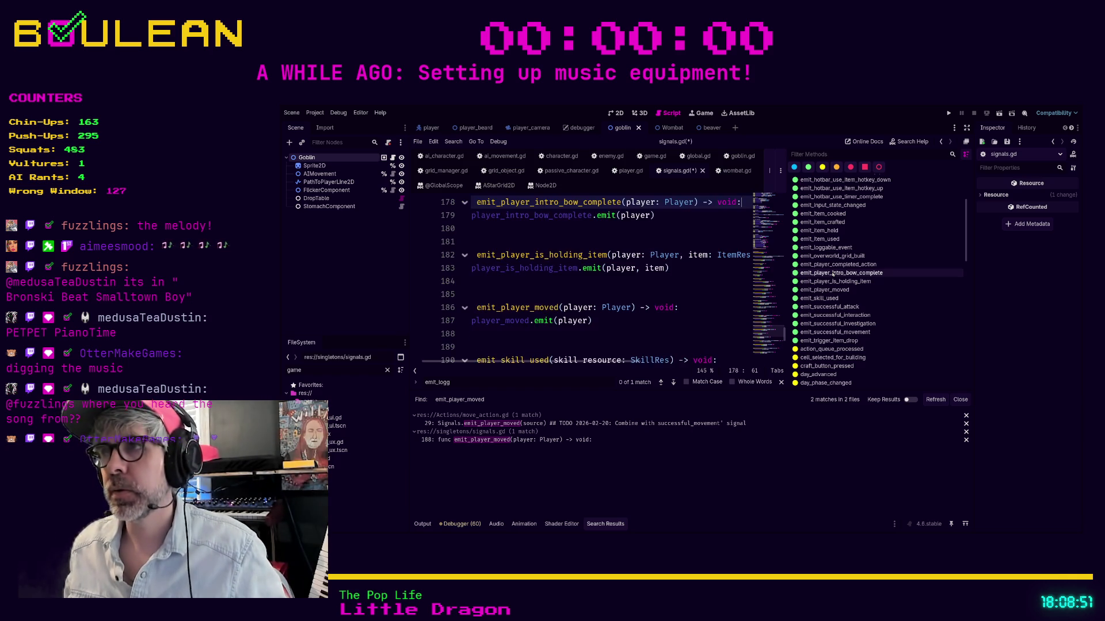
# Insert an emit_player_harvested_logs() -> void wrapper whose body emits player_harvested_logs.
pyautogui.click(508, 299)
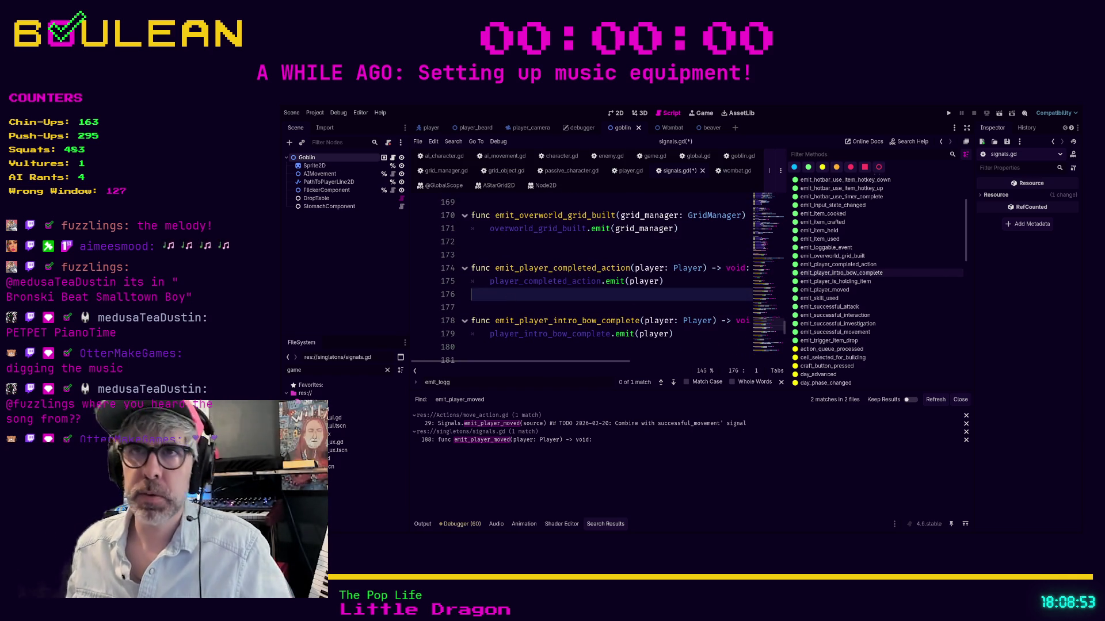
pyautogui.press('Return')
pyautogui.write('func ')
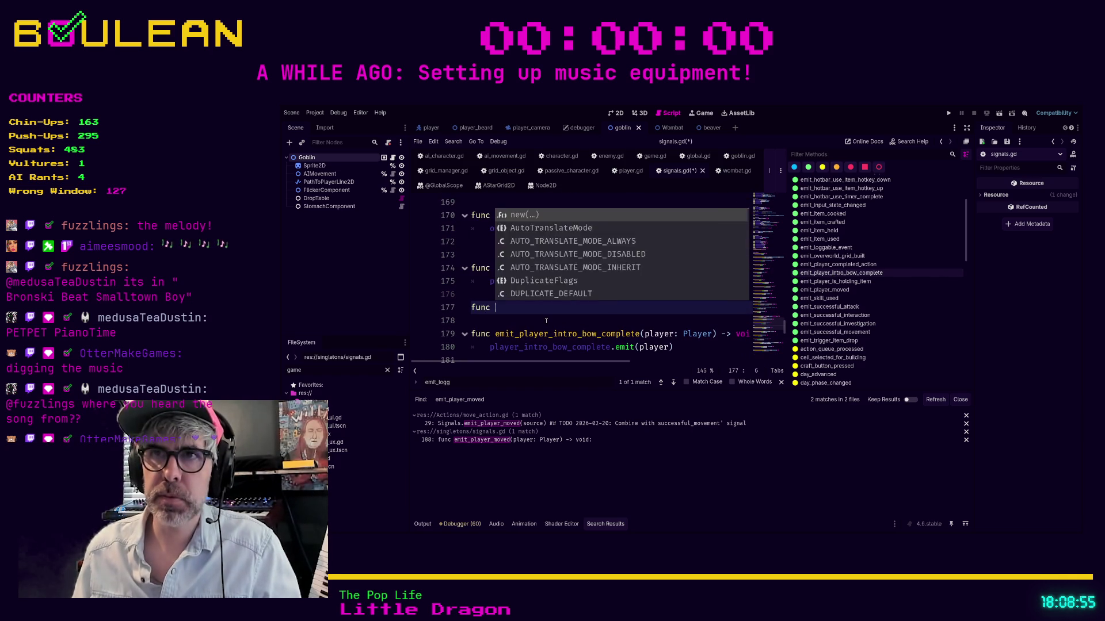
pyautogui.write('emit_player_har')
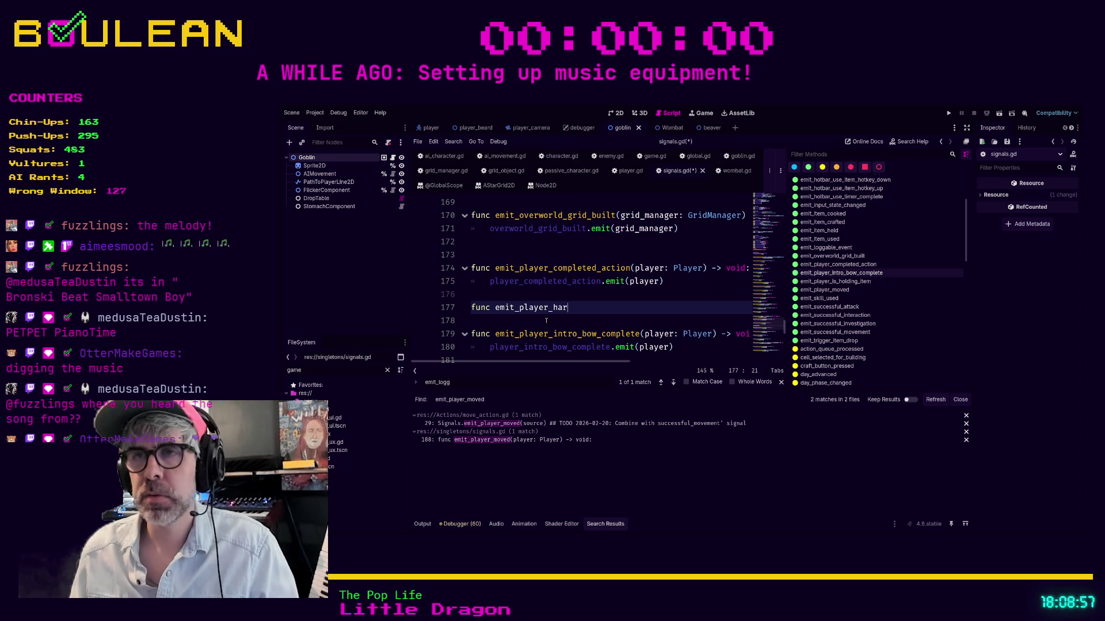
pyautogui.write('vested_logs() ')
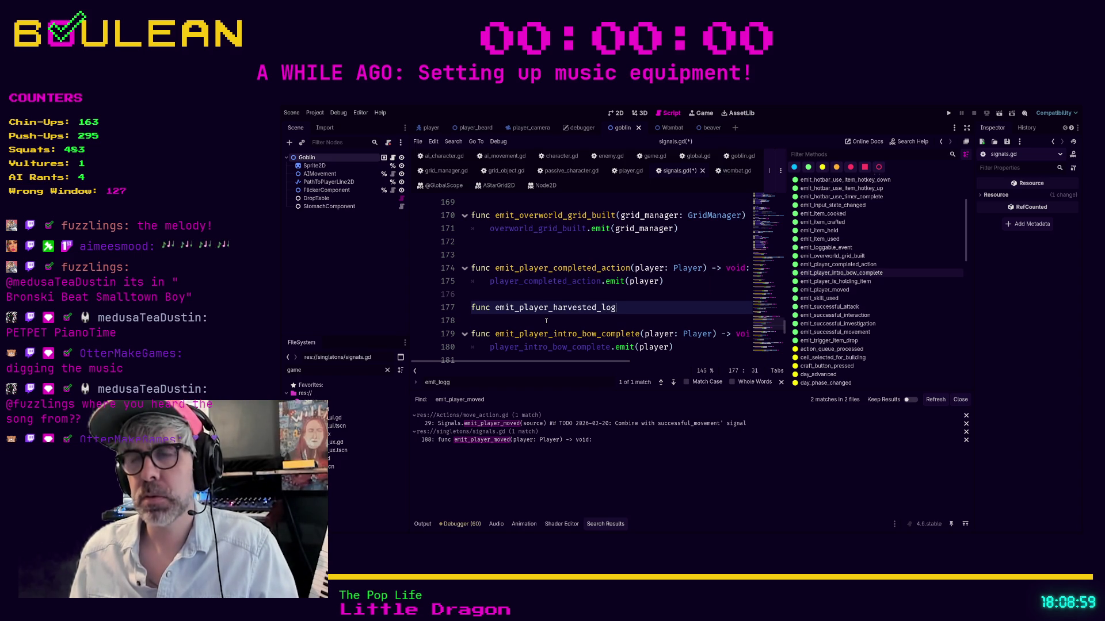
pyautogui.write('-> void:')
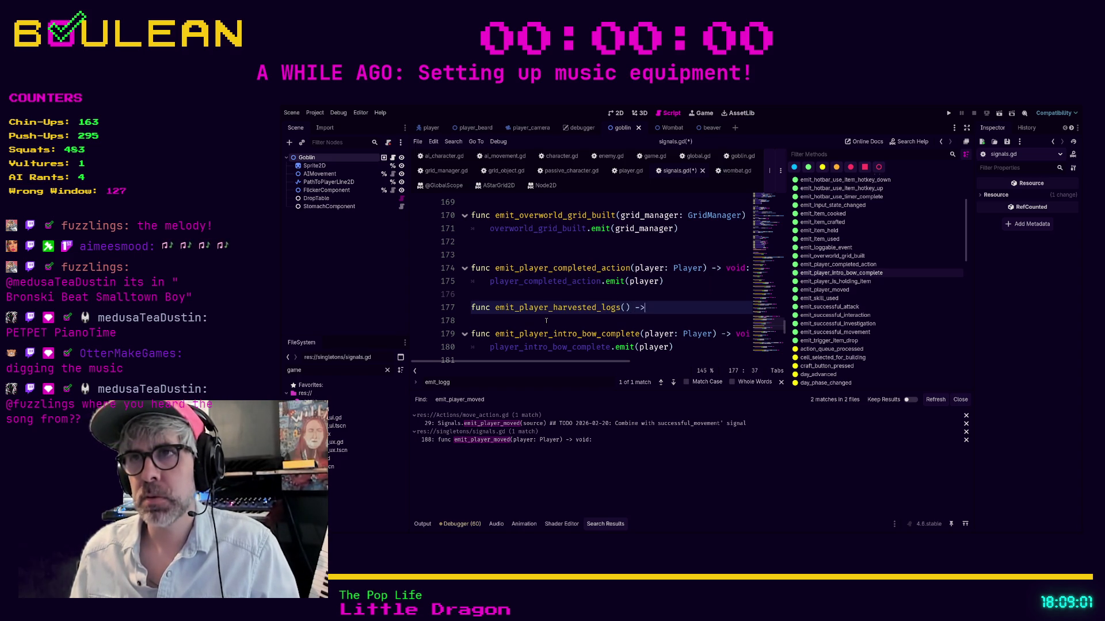
pyautogui.press('Return')
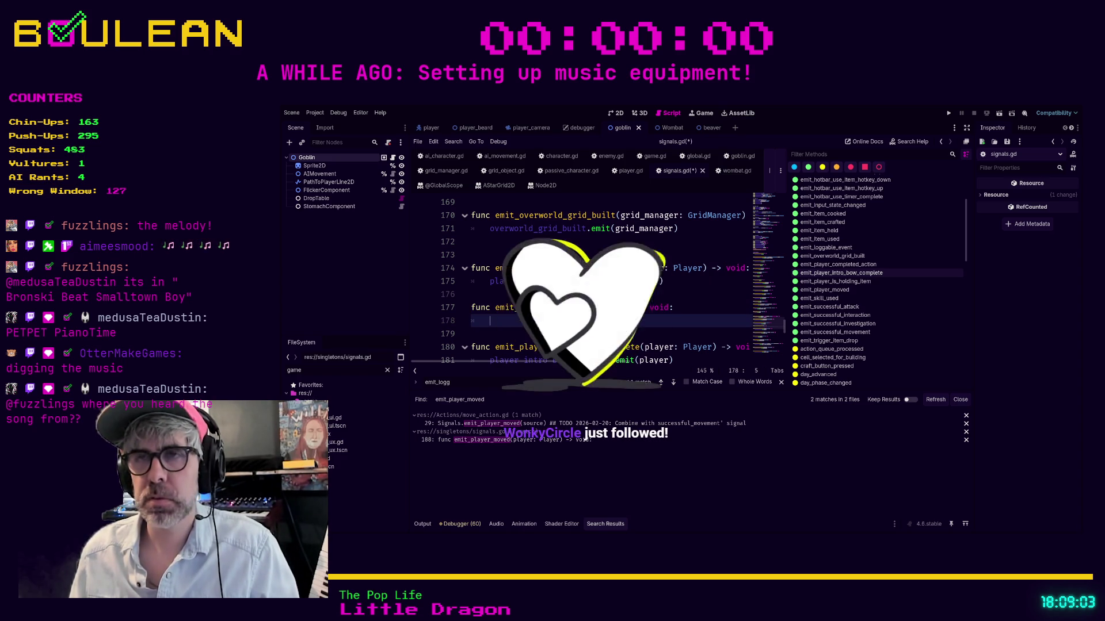
pyautogui.write('player')
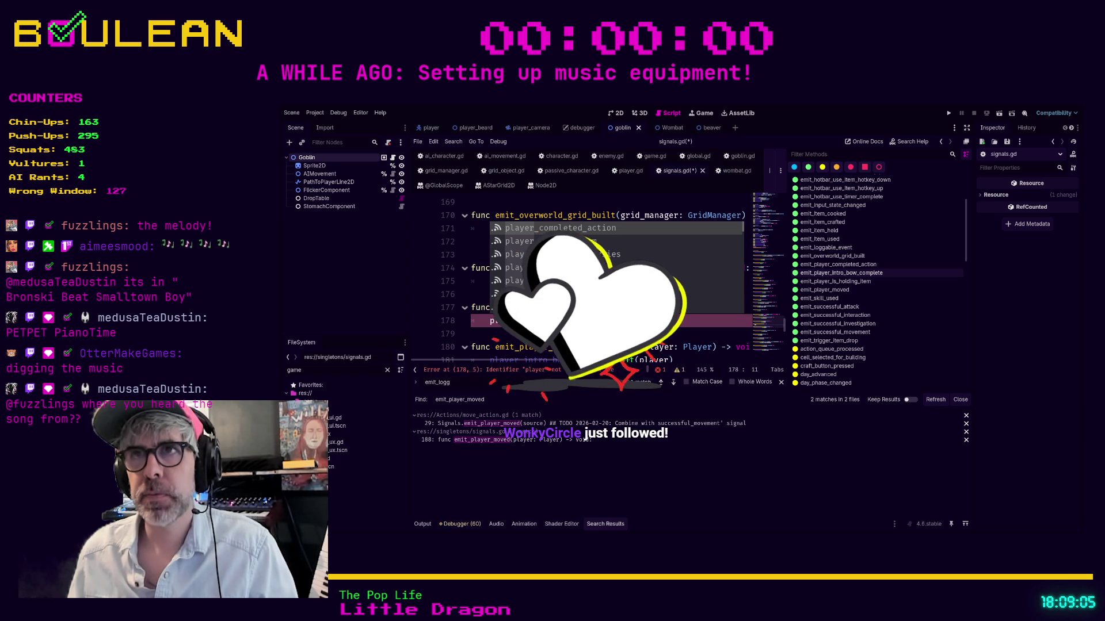
pyautogui.write('_is_holding_item.e')
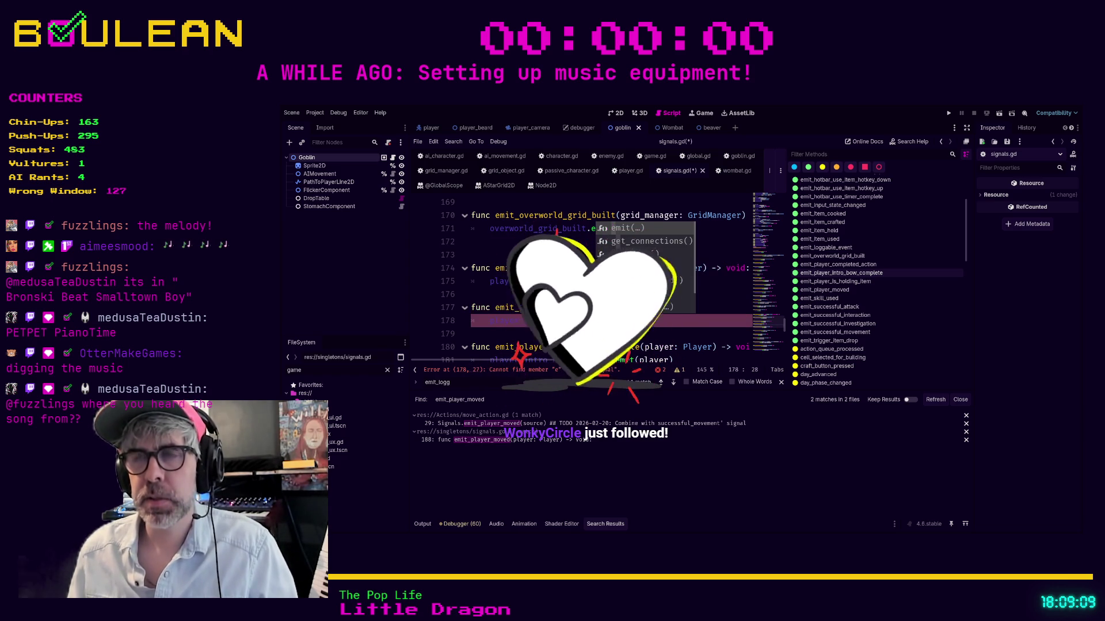
pyautogui.press('Return')
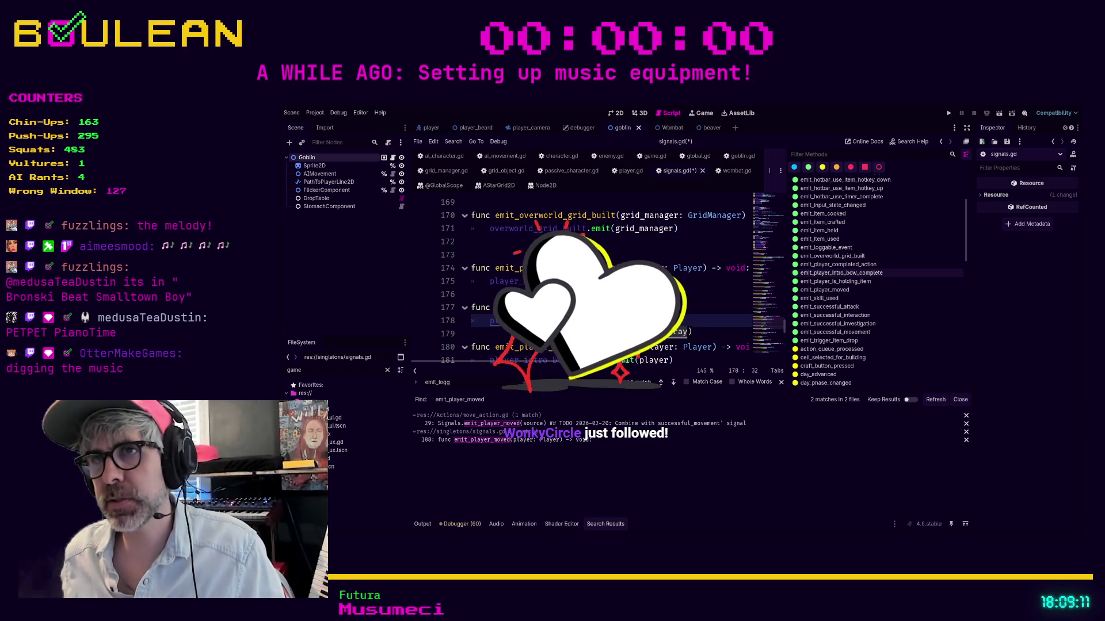
# Tag the player_harvested_logs signal '## wrapped' and return below the new wrapper.
pyautogui.keyDown('ctrl'); pyautogui.click(518, 320); pyautogui.keyUp('ctrl')
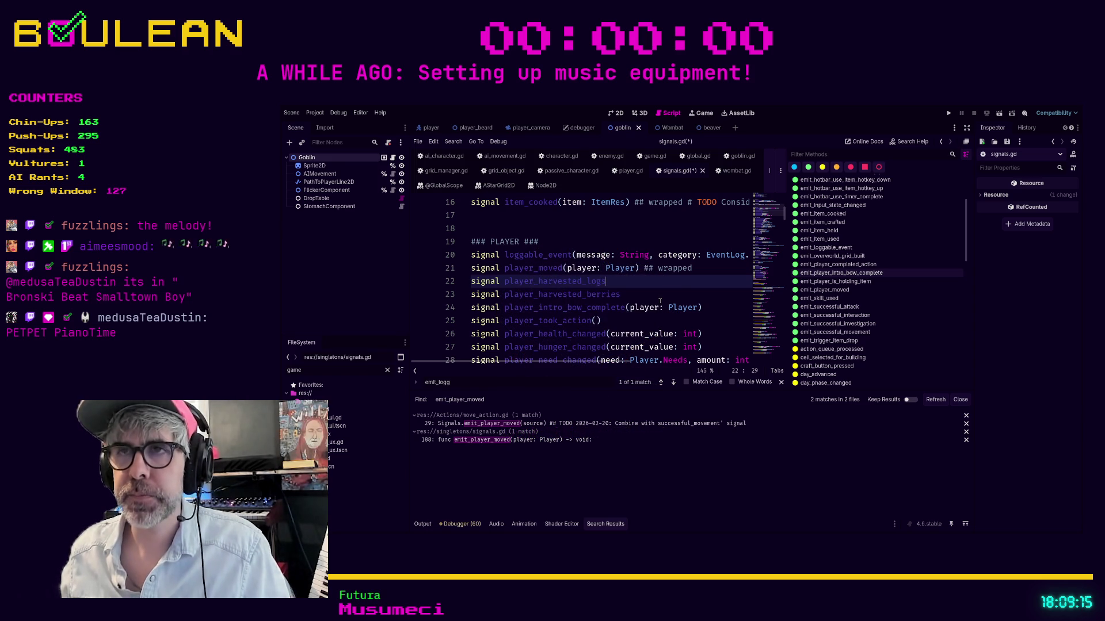
pyautogui.write(' ## wrapped')
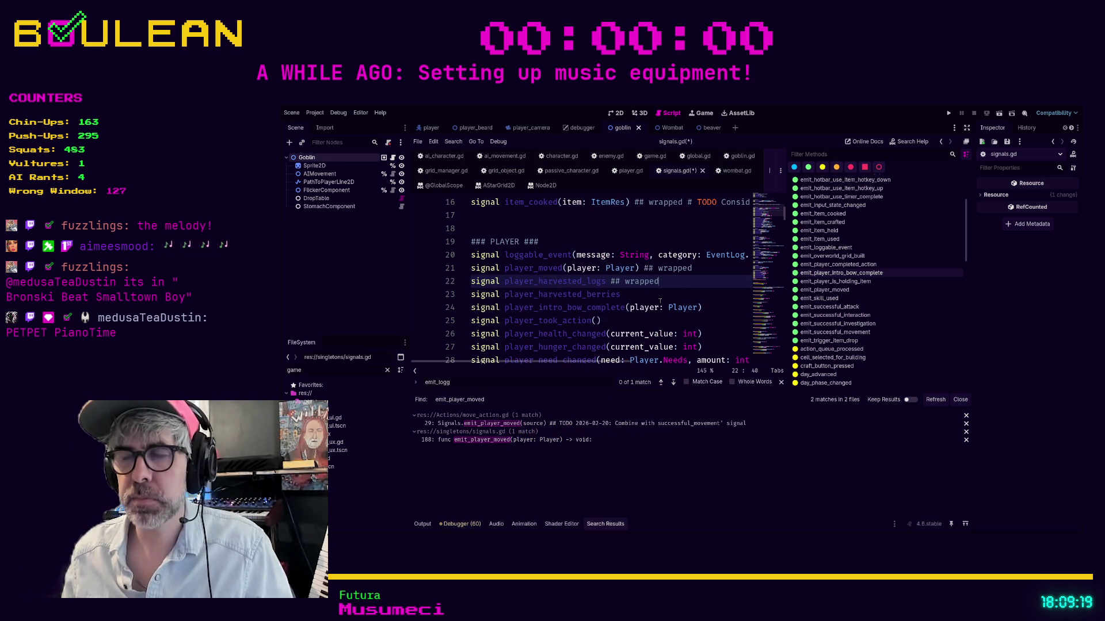
pyautogui.hotkey('alt', 'Left')
pyautogui.press('Down')
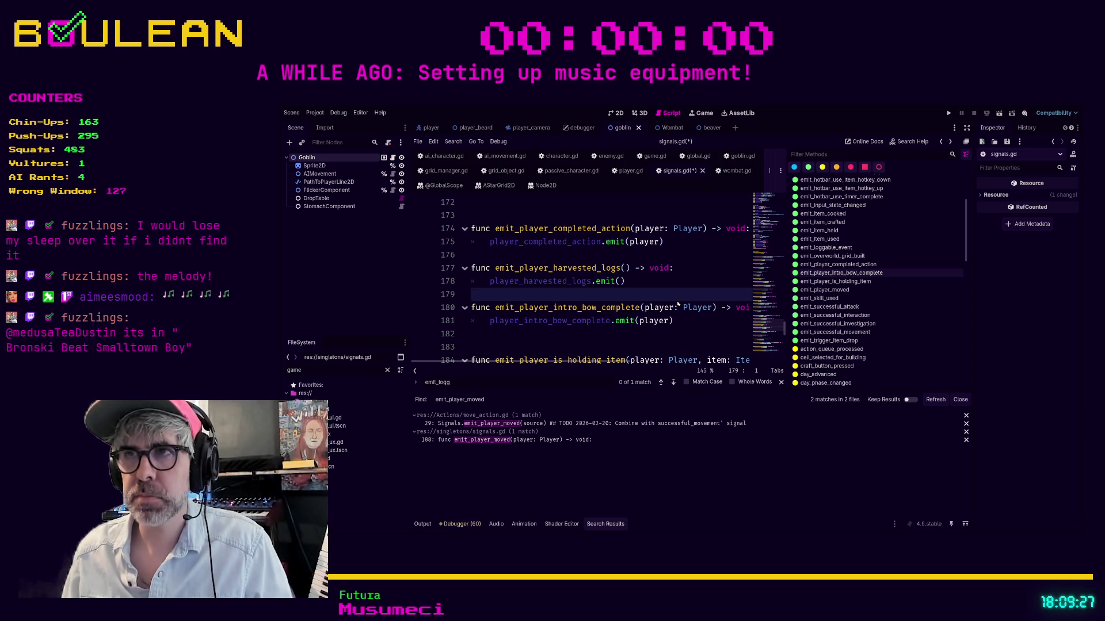
# Confirm player_harvested_logs.emit() has no project uses, then delete the emit_player_harvested_logs wrapper.
pyautogui.press('Return')
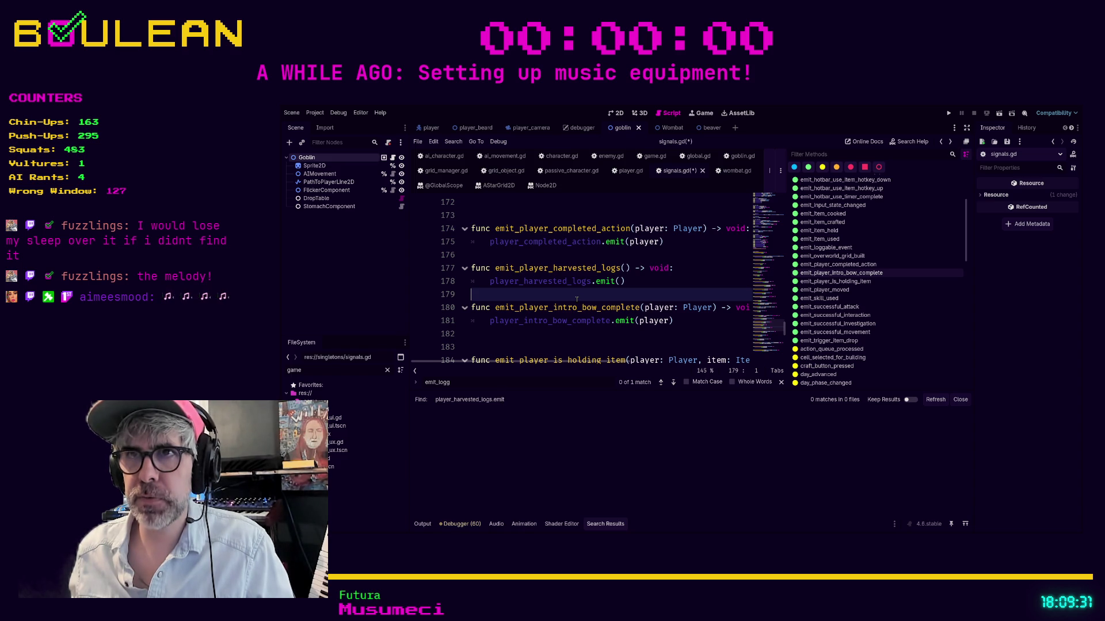
pyautogui.moveTo(626, 281); pyautogui.dragTo(494, 281)
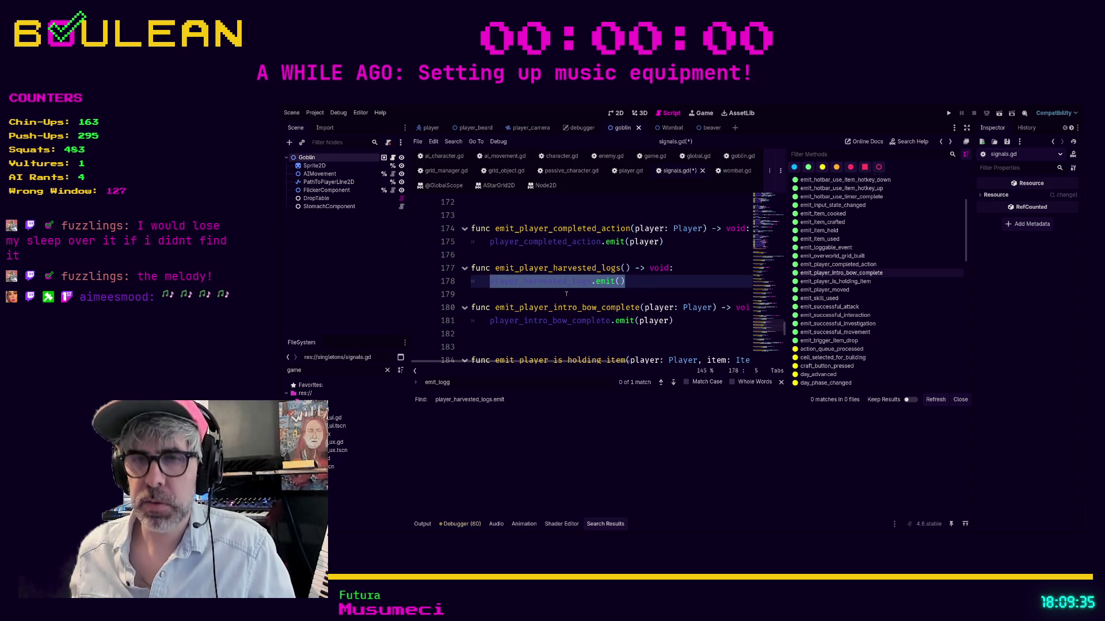
pyautogui.hotkey('ctrl', 'shift', 'f')
pyautogui.press('Return')
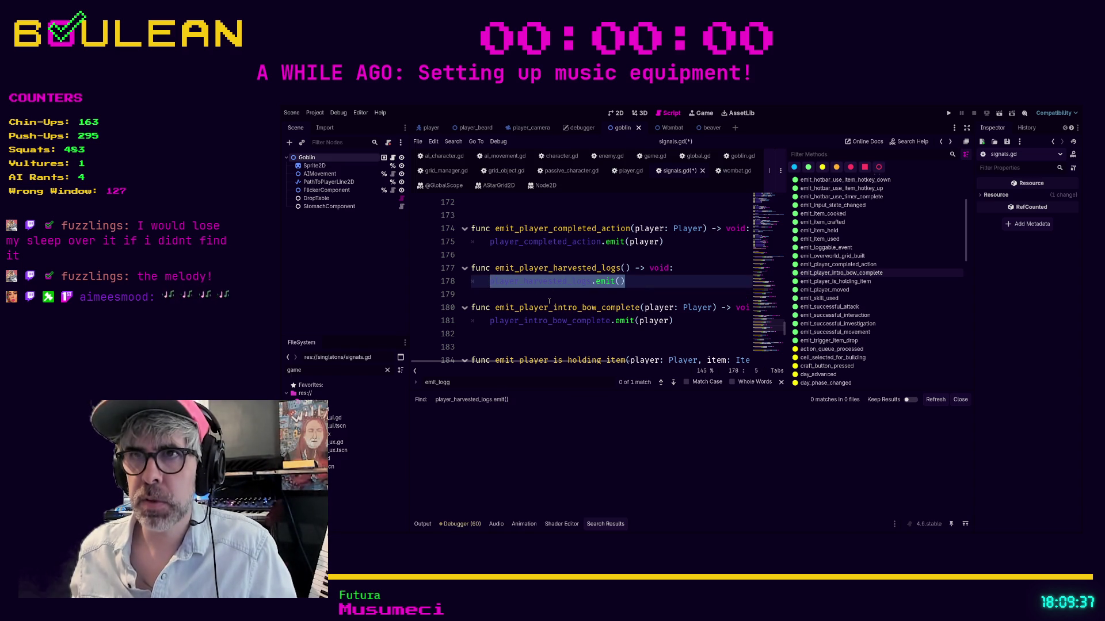
pyautogui.click(549, 301)
pyautogui.keyDown('shift'); pyautogui.click(455, 269); pyautogui.keyUp('shift')
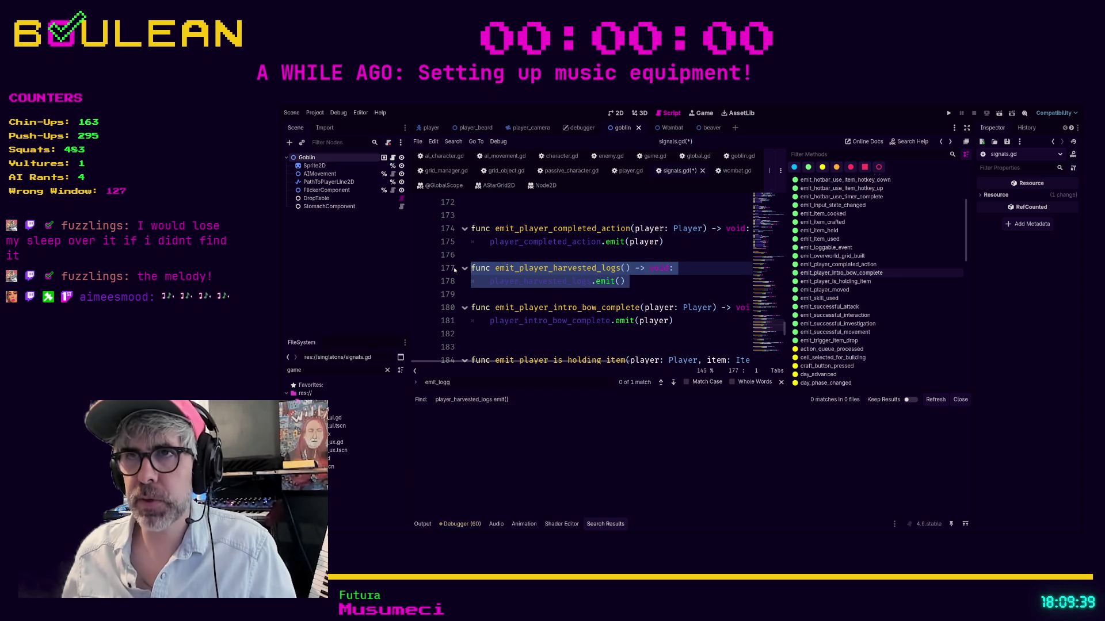
pyautogui.press('Delete')
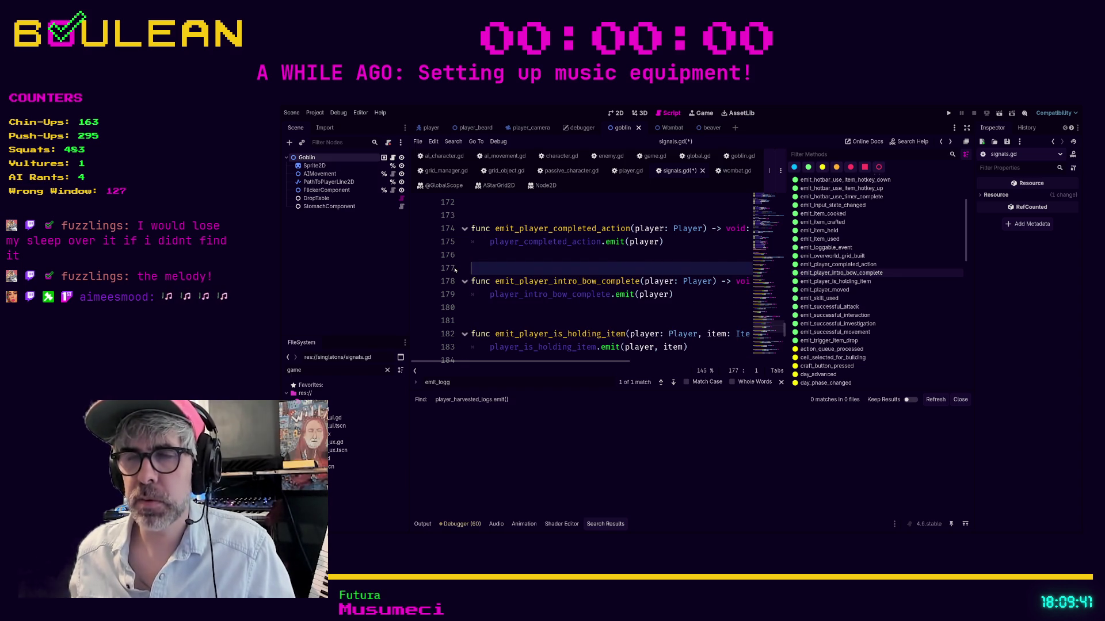
# Search the script for 'player_harvest' and delete the player_harvested_logs signal declaration.
pyautogui.hotkey('ctrl', 'f')
pyautogui.write('player_')
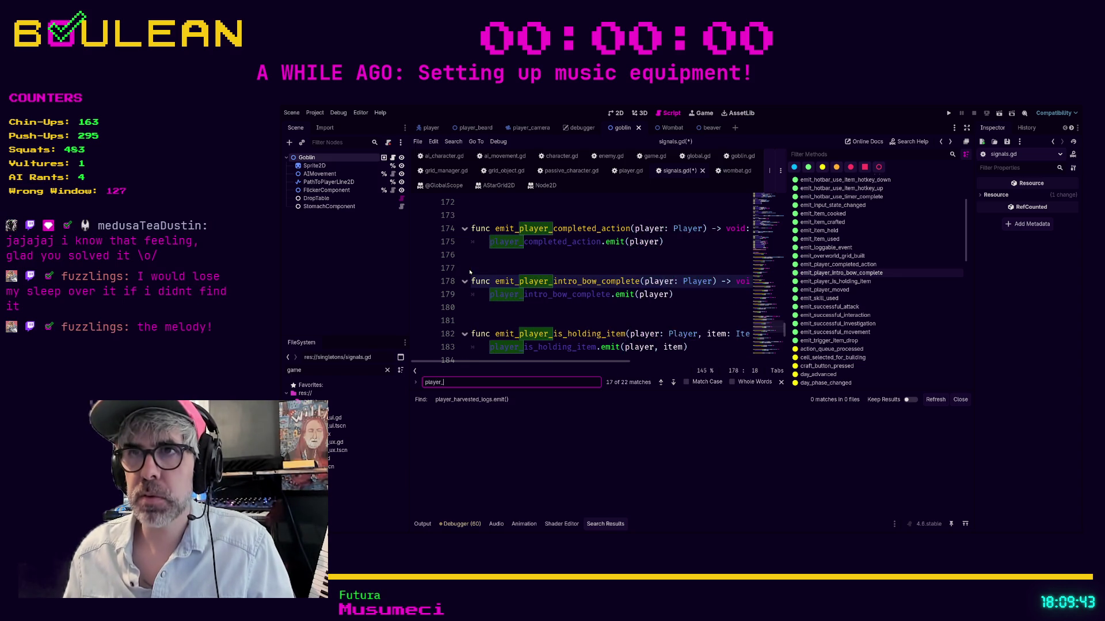
pyautogui.write('harvest')
pyautogui.click(686, 285)
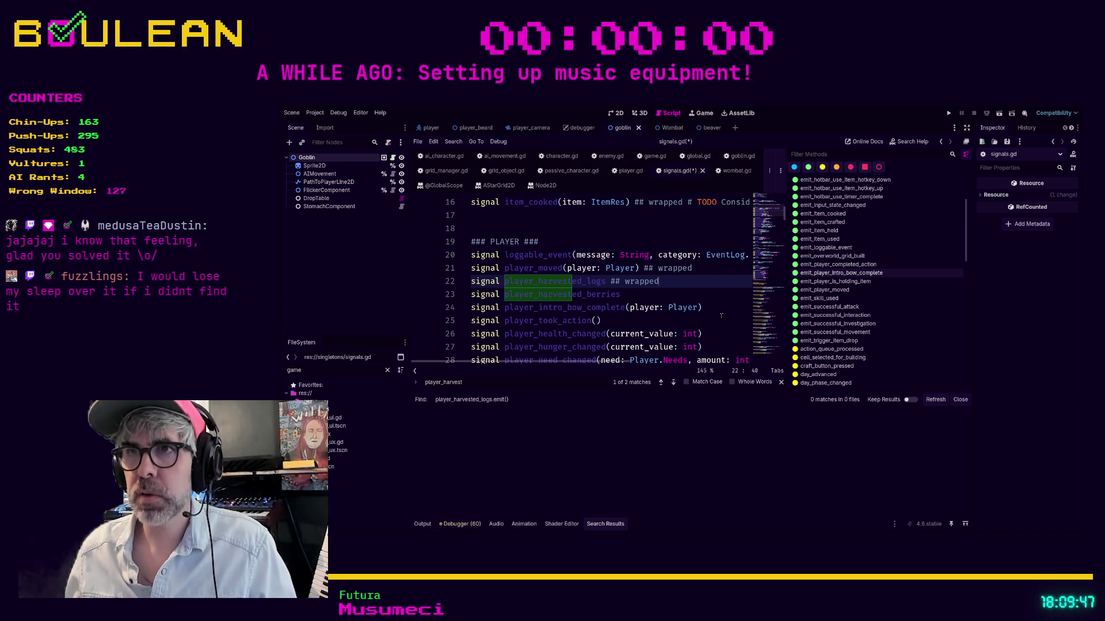
pyautogui.hotkey('shift', 'Home')
pyautogui.press('BackSpace')
pyautogui.press('BackSpace')
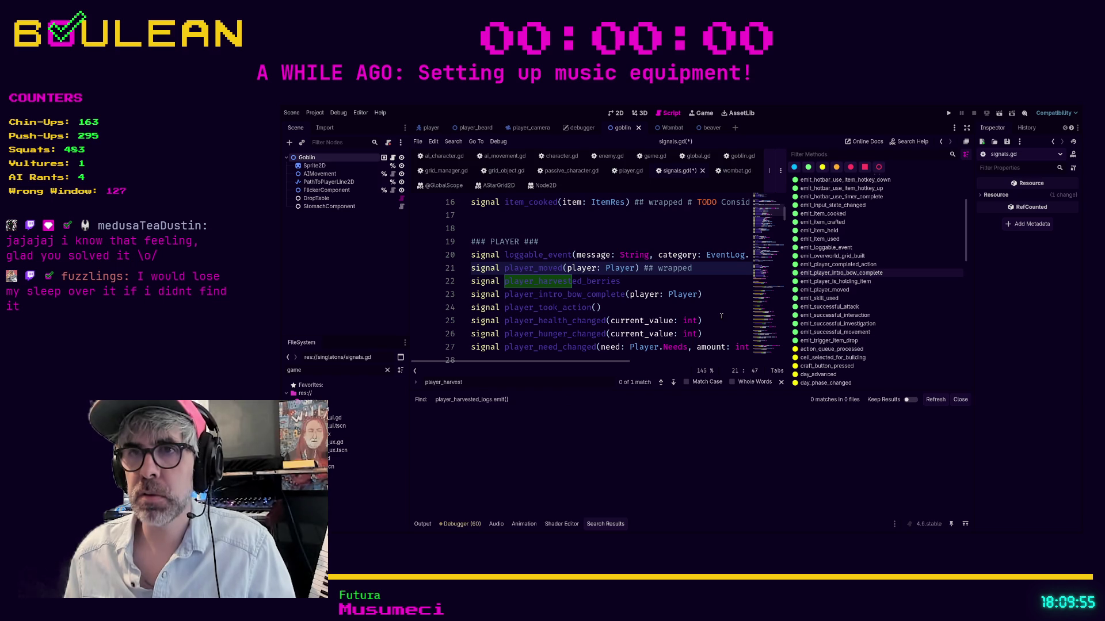
# Confirm player_harvested_berries is unused across the project and delete its signal line.
pyautogui.hotkey('ctrl', 'shift', 'f')
pyautogui.press('Return')
pyautogui.click(634, 284)
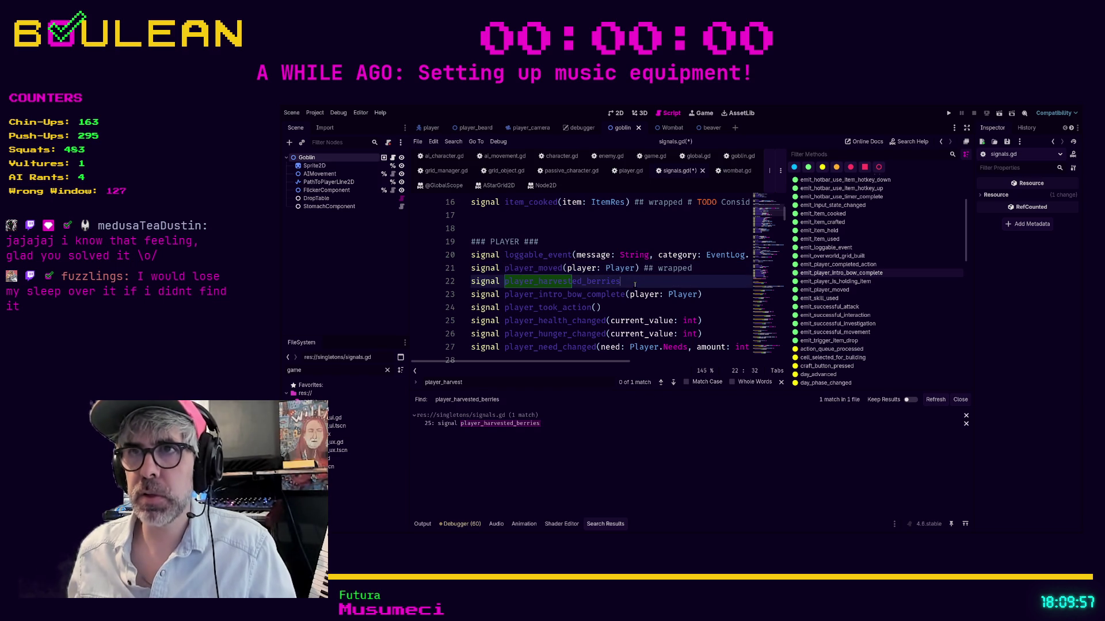
pyautogui.hotkey('shift', 'Home')
pyautogui.press('BackSpace')
pyautogui.press('BackSpace')
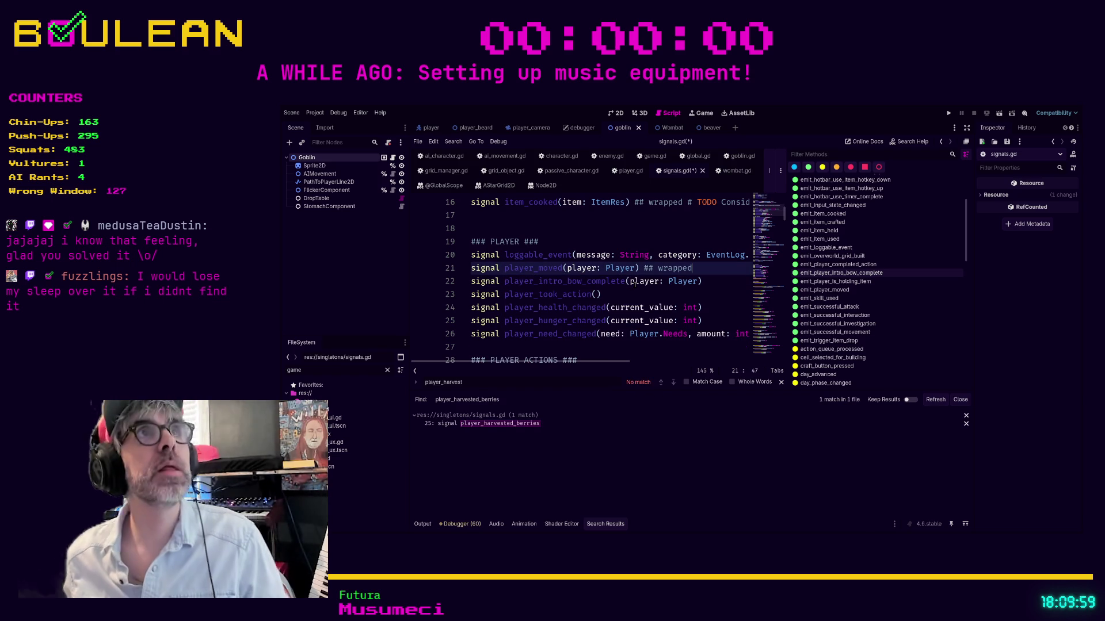
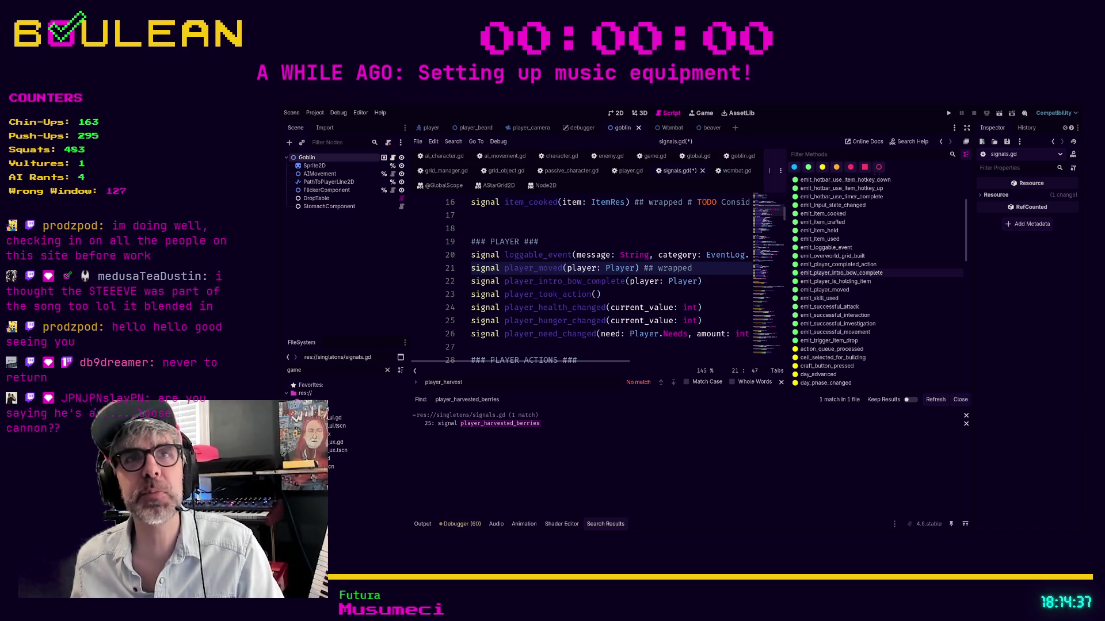
# Save signals.gd with the caret at the end of line 23.
pyautogui.click(647, 291)
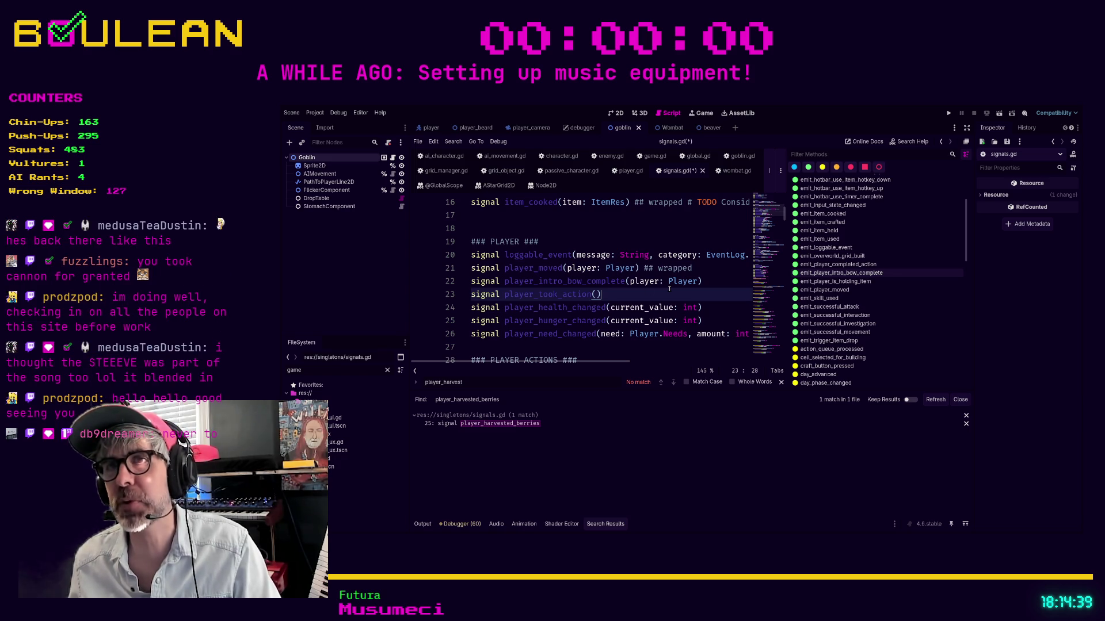
pyautogui.hotkey('ctrl', 's')
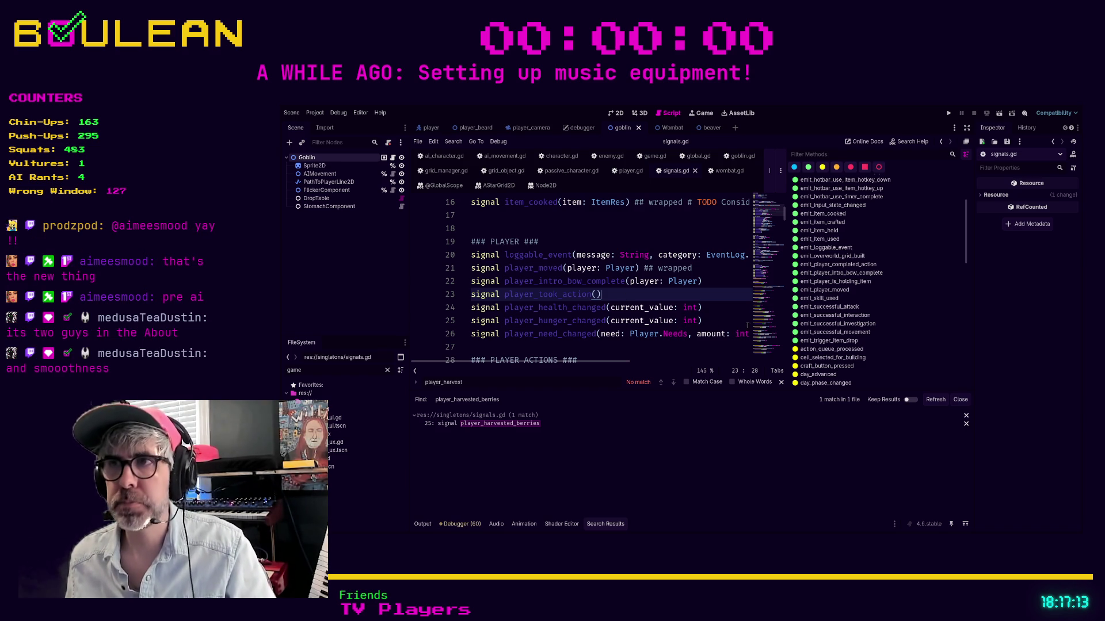
# Widen the code view and search the project for player_intro_bow_complete (10 matches, 3 files).
pyautogui.moveTo(786, 313); pyautogui.dragTo(843, 312)
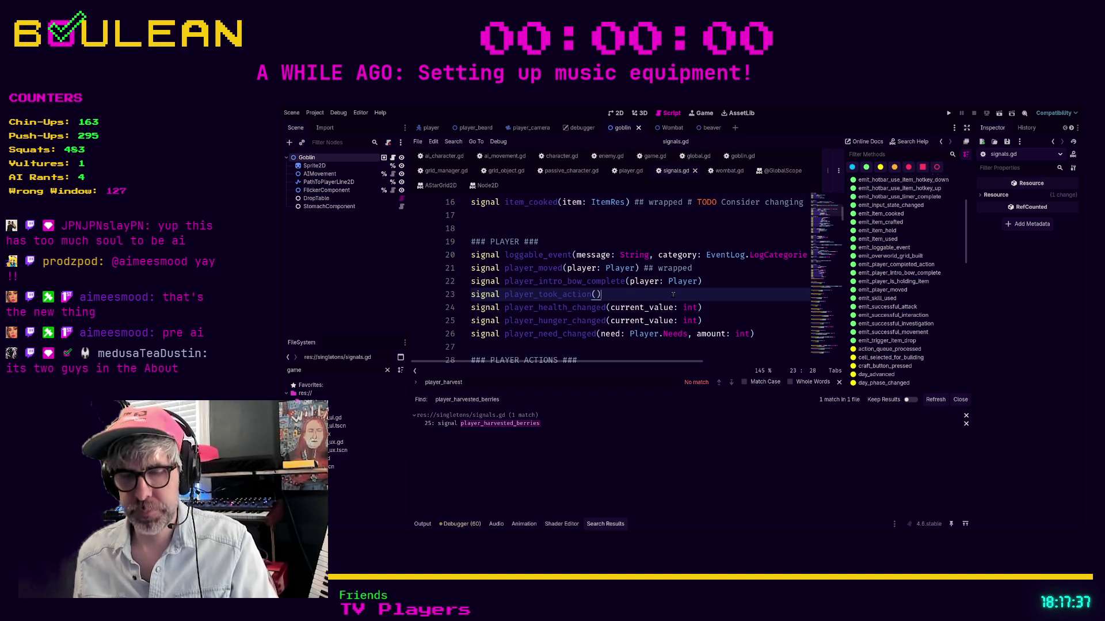
pyautogui.doubleClick(561, 281)
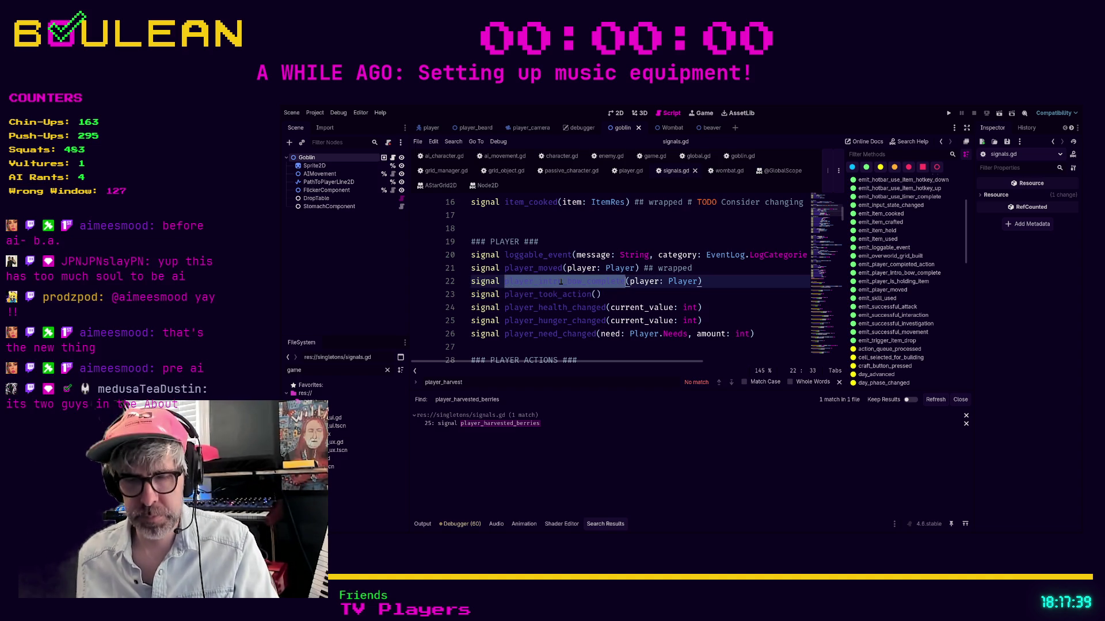
pyautogui.hotkey('ctrl', 'f')
pyautogui.click(611, 298)
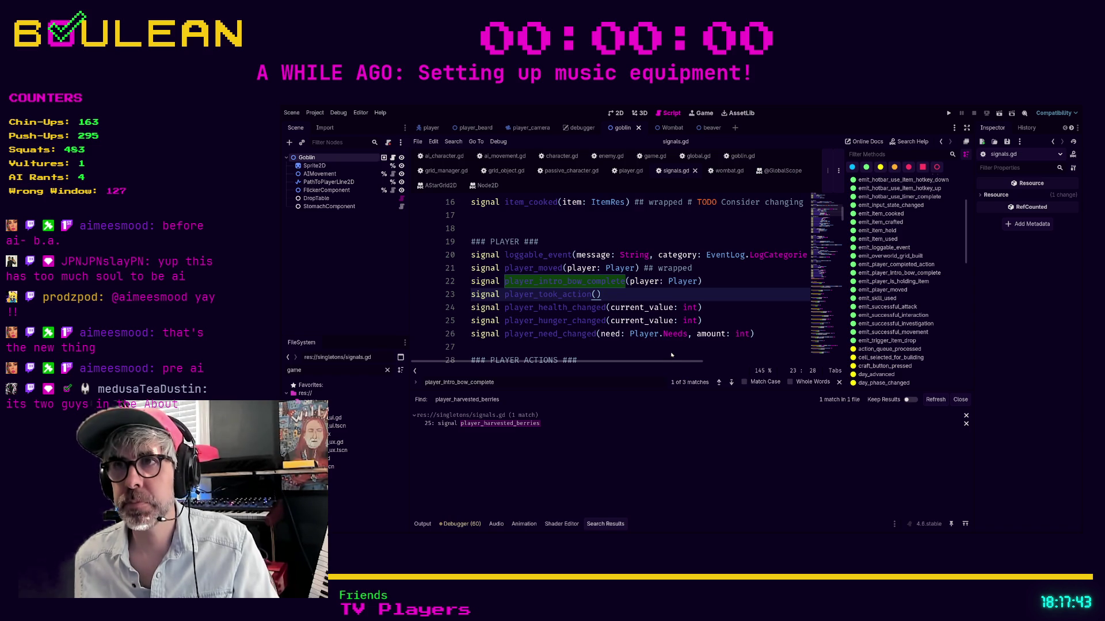
pyautogui.hotkey('ctrl', 'shift', 'f')
pyautogui.press('Return')
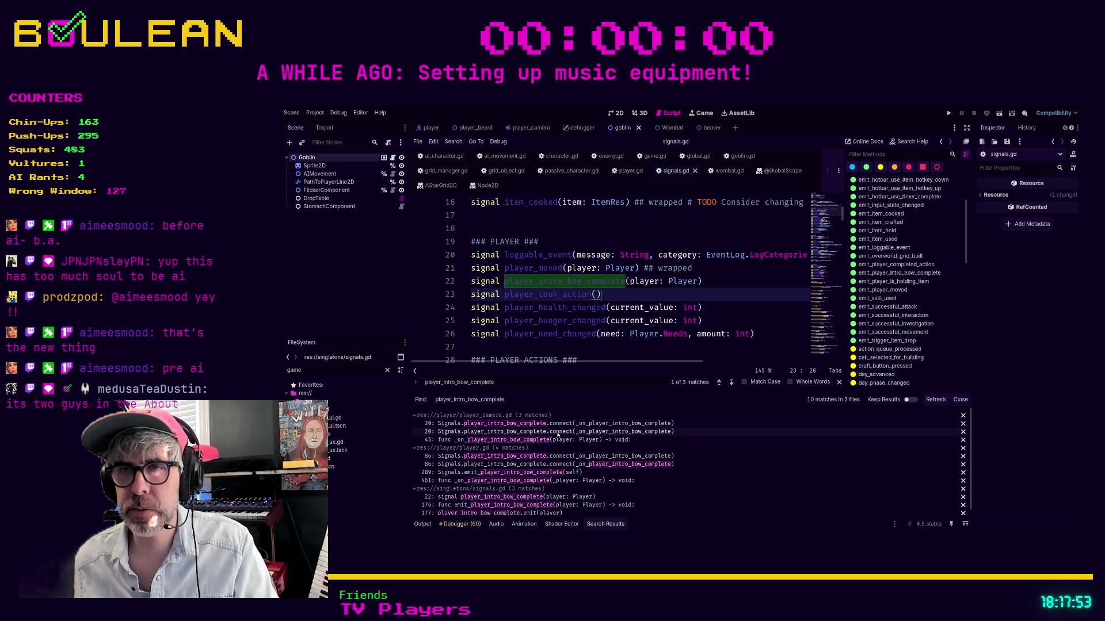
# Narrow the project search to player_intro_bow_complete.emit, leaving one match at line 177.
pyautogui.click(603, 351)
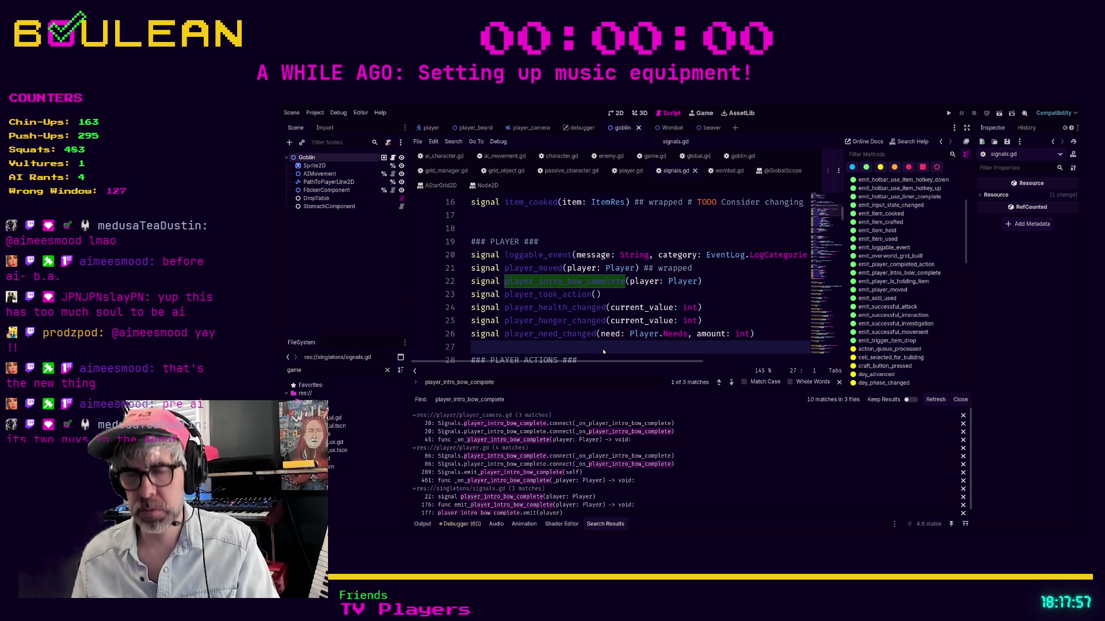
pyautogui.write('.emit')
pyautogui.press('Return')
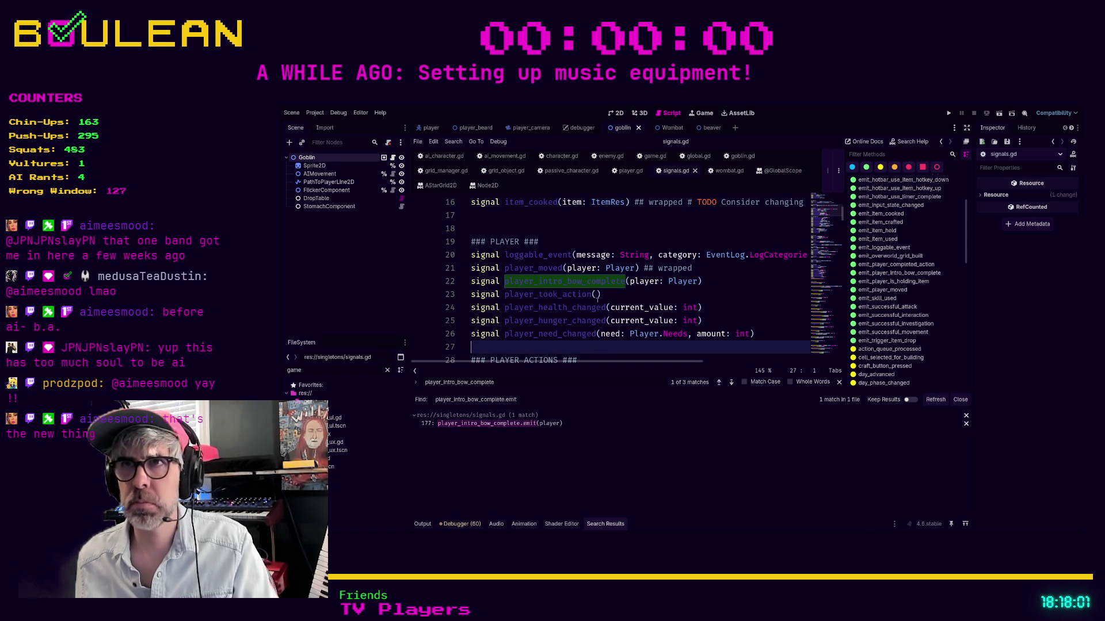
# Inspect the line 22 player_intro_bow_complete declaration and scroll the Filter Methods list.
pyautogui.click(706, 283)
pyautogui.moveTo(706, 283); pyautogui.dragTo(504, 281)
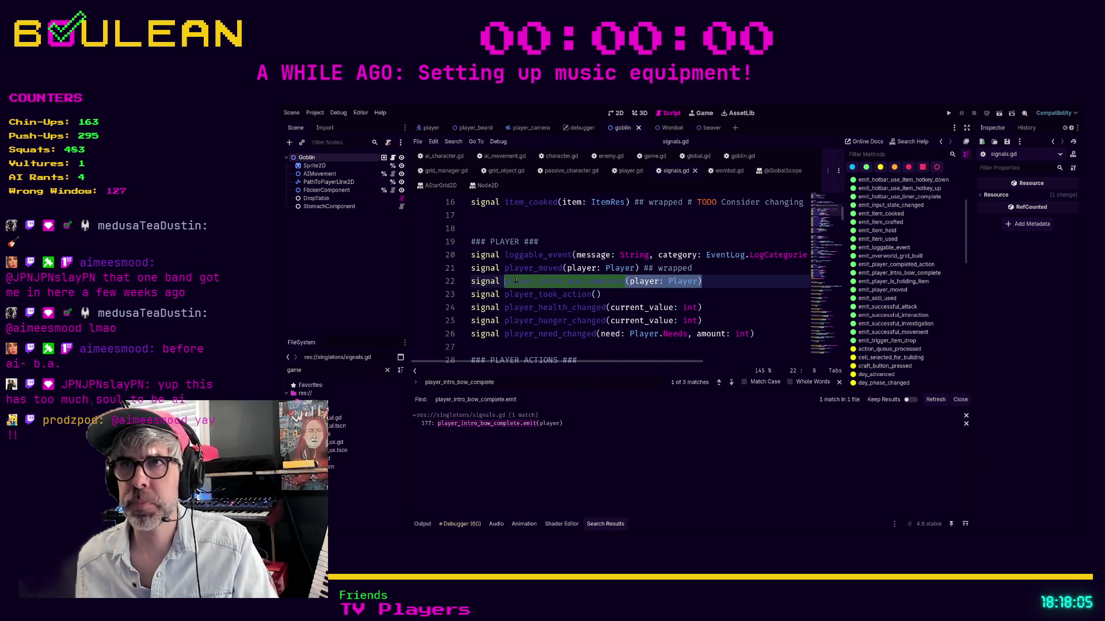
pyautogui.click(662, 294)
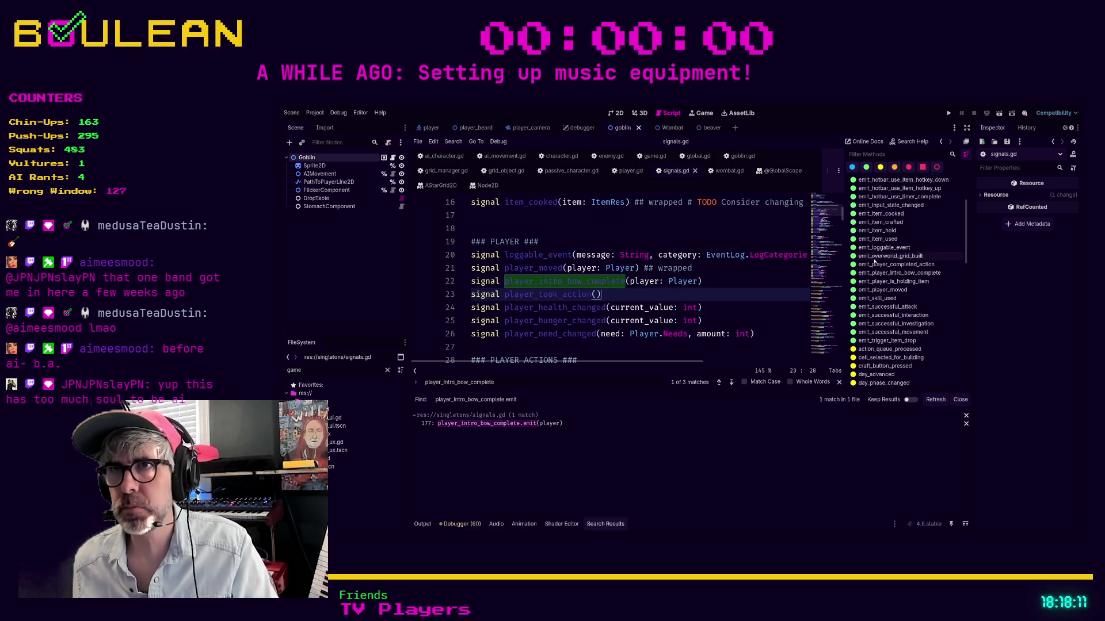
pyautogui.scroll(-5, 893, 265)
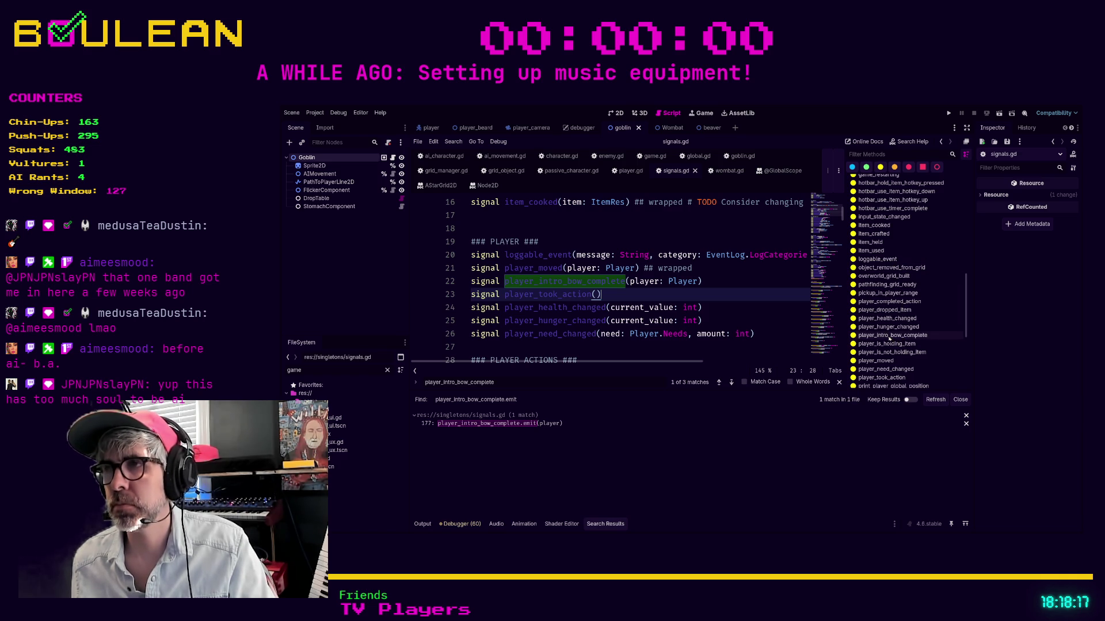
pyautogui.scroll(3, 886, 338)
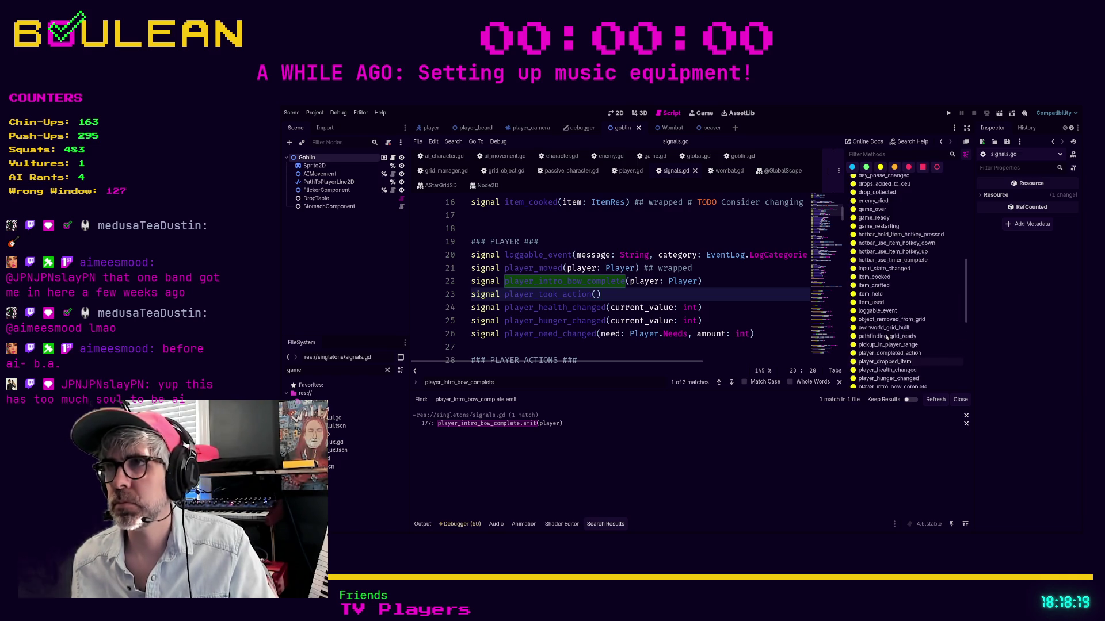
pyautogui.scroll(10, 887, 337)
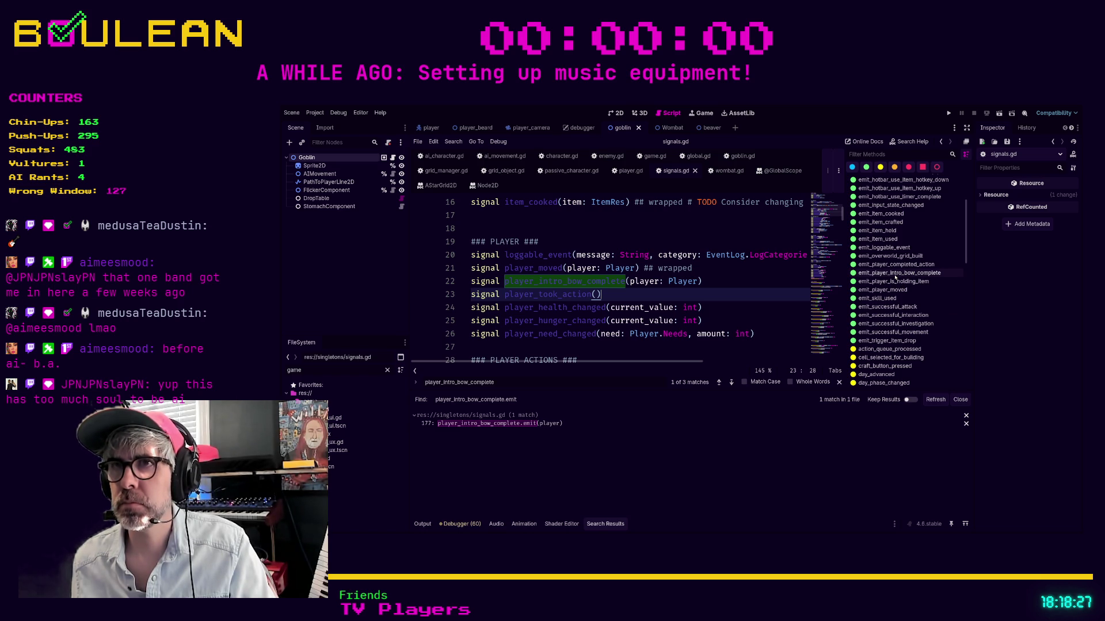
# Append '## wrapped' to the line 22 declaration and check the emit_player_intro_bow_complete wrapper.
pyautogui.click(732, 282)
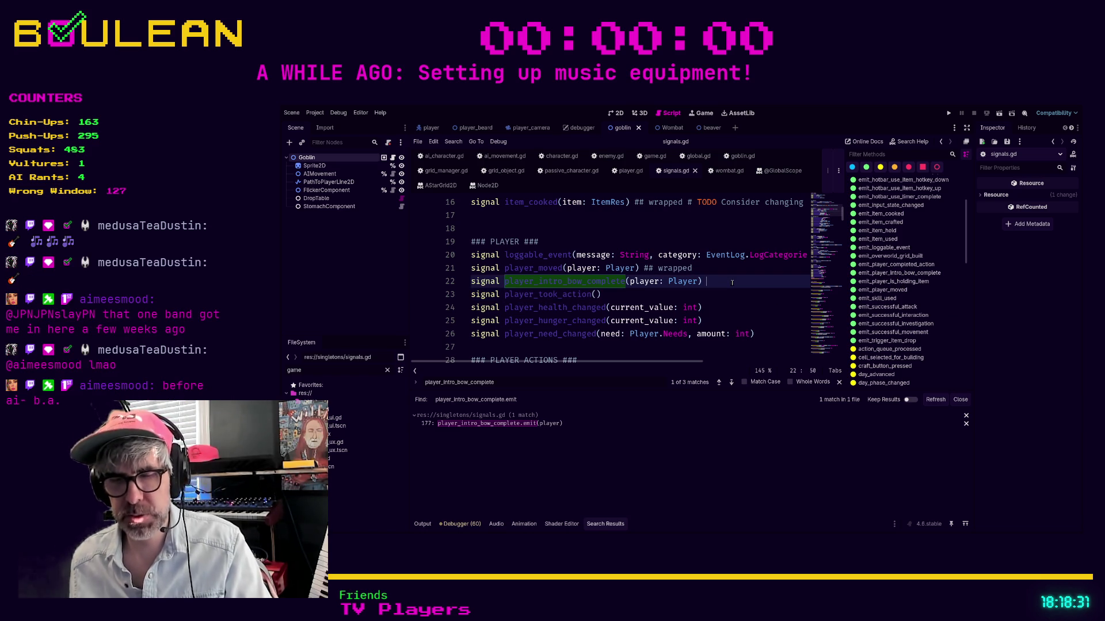
pyautogui.write('## wrapped')
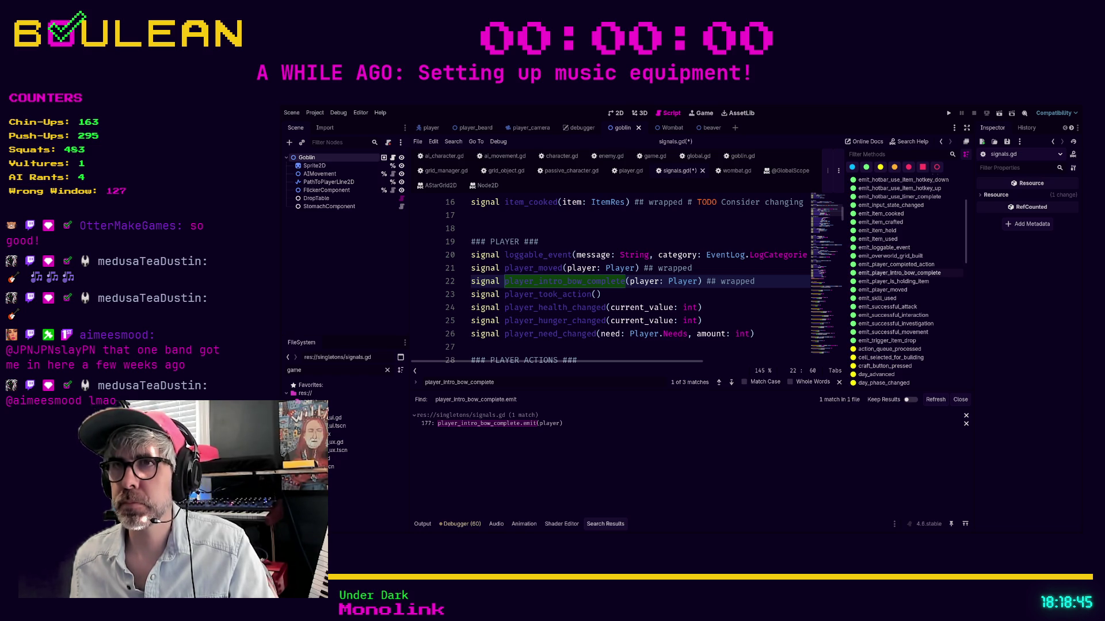
pyautogui.click(897, 273)
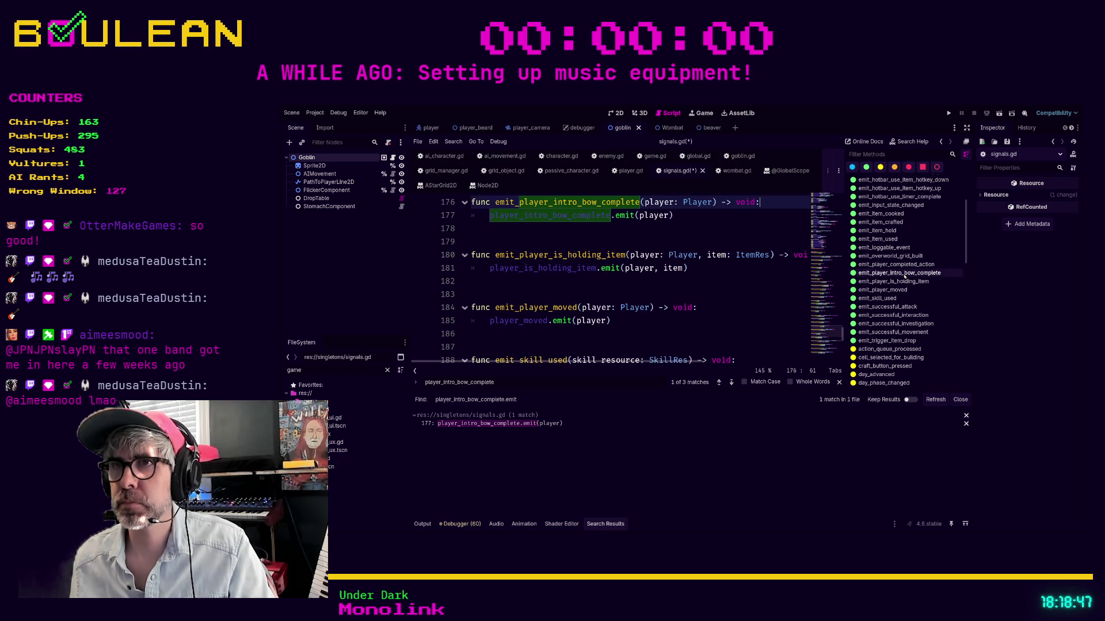
pyautogui.click(633, 230)
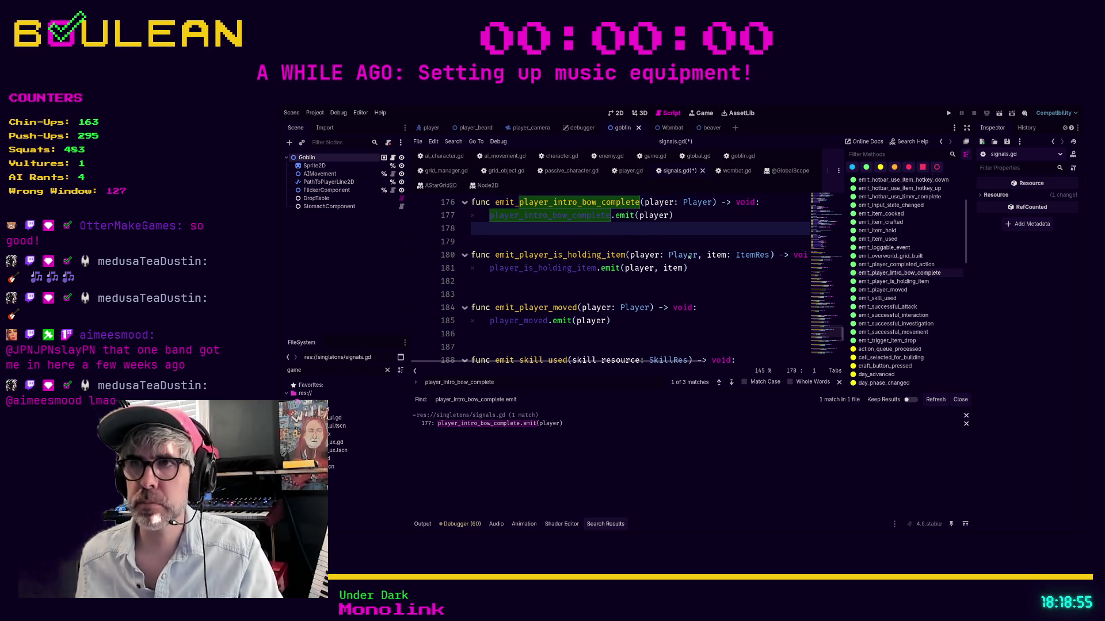
pyautogui.keyDown('ctrl'); pyautogui.click(591, 221); pyautogui.keyUp('ctrl')
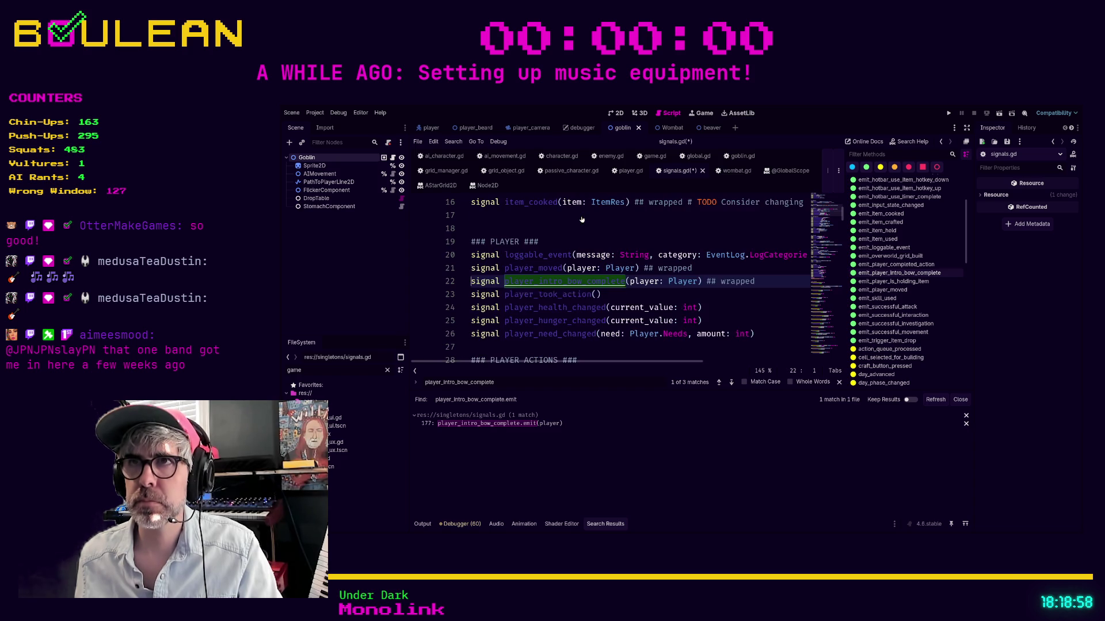
pyautogui.click(754, 296)
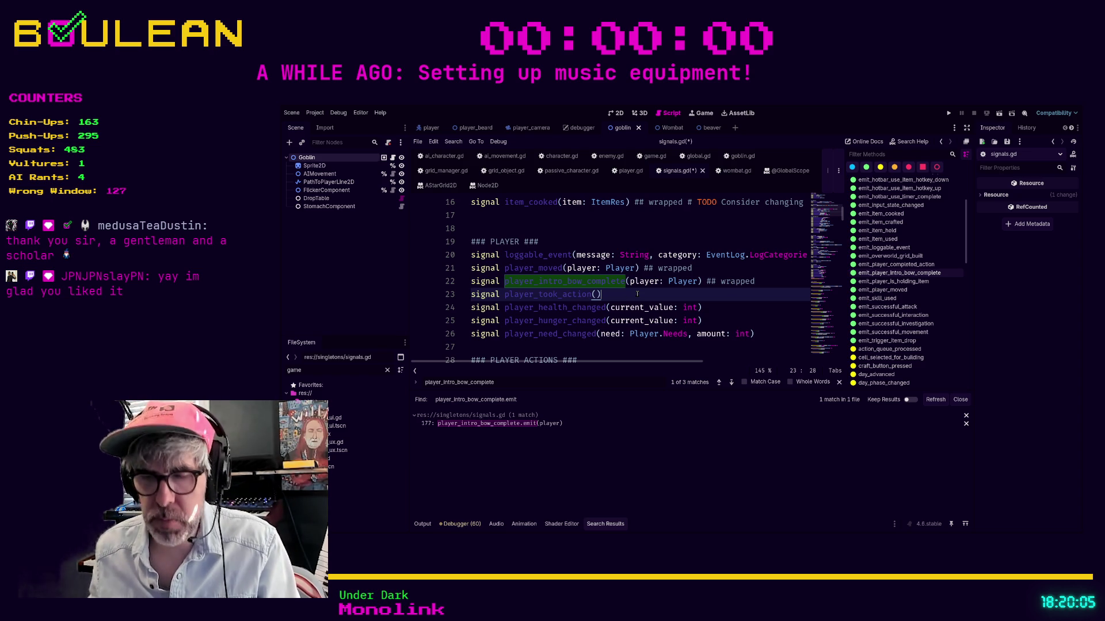
# Run the game, walk the wizard one tile west, then stop it and return to signals.gd.
pyautogui.press('F5')
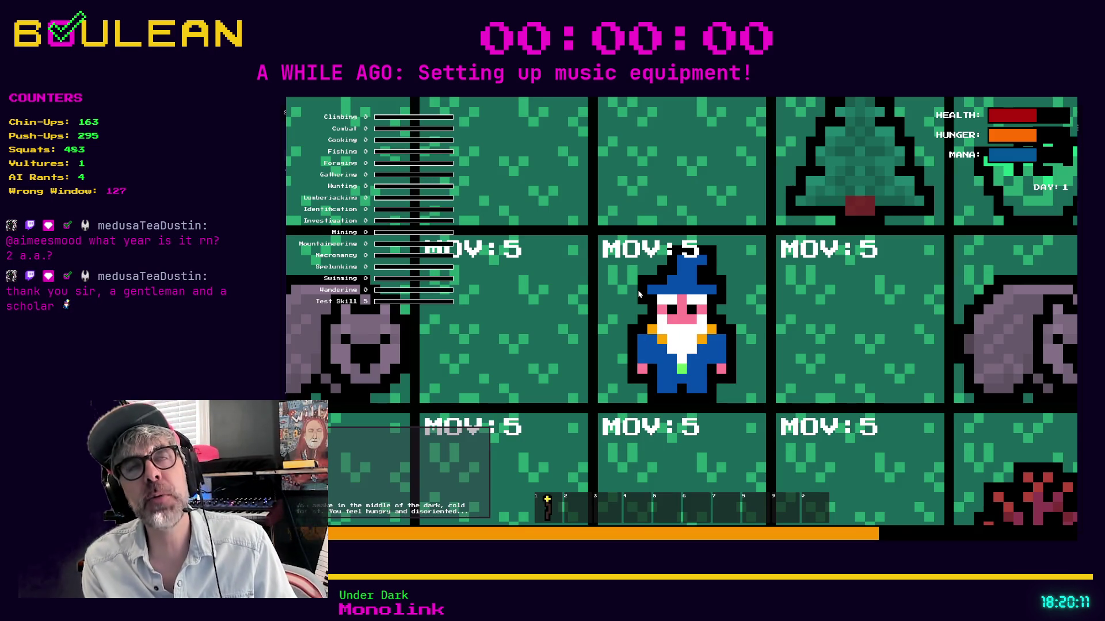
pyautogui.scroll(-10, 639, 294)
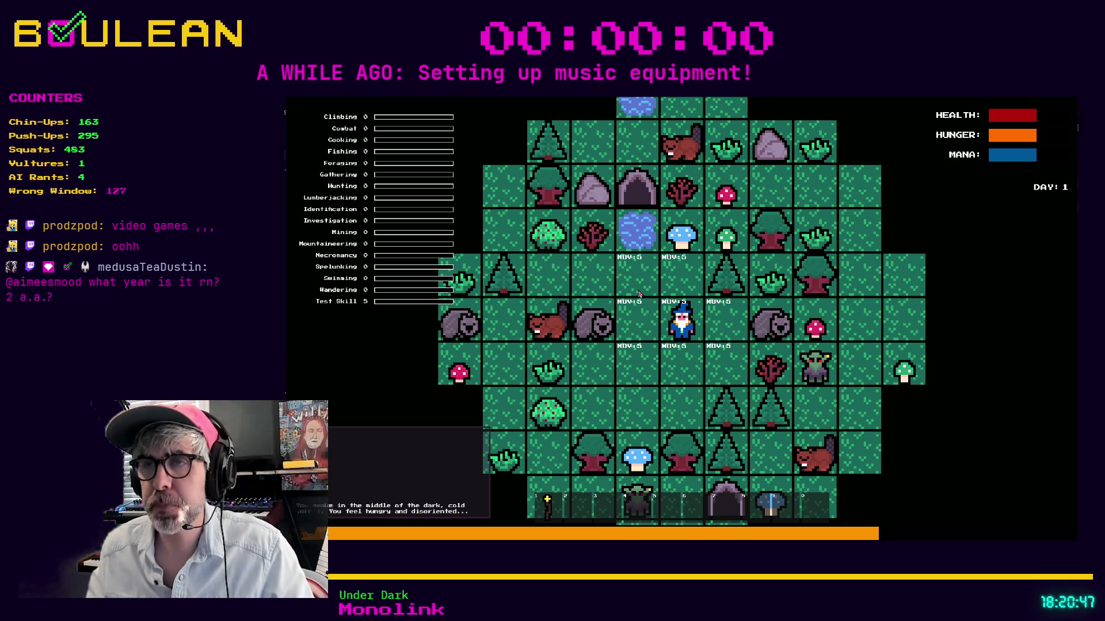
pyautogui.press('Left')
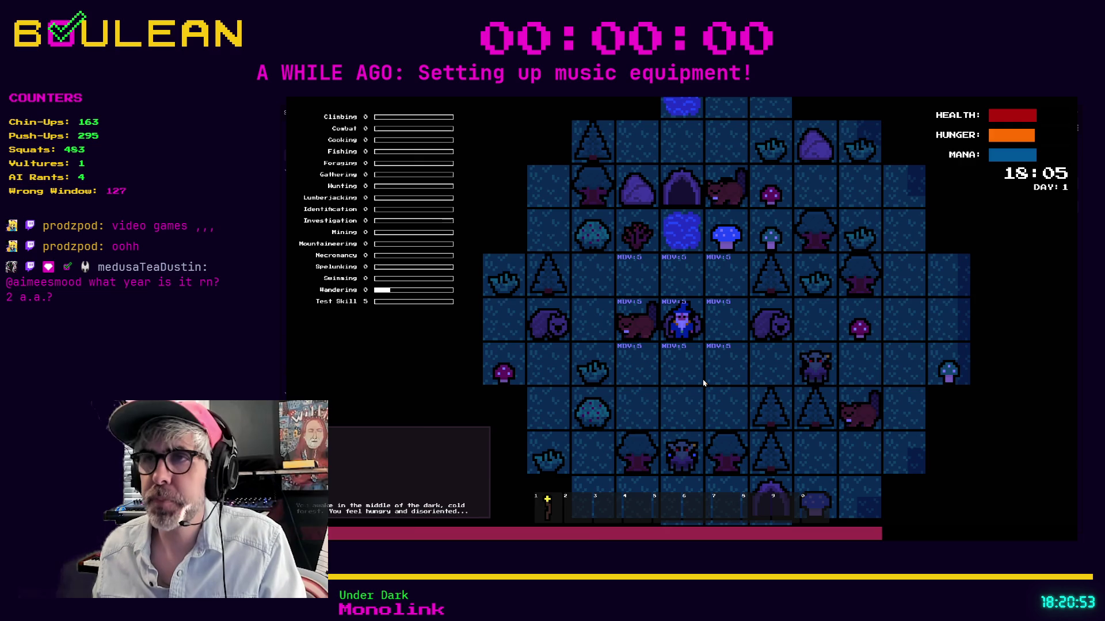
pyautogui.press('F8')
pyautogui.click(625, 357)
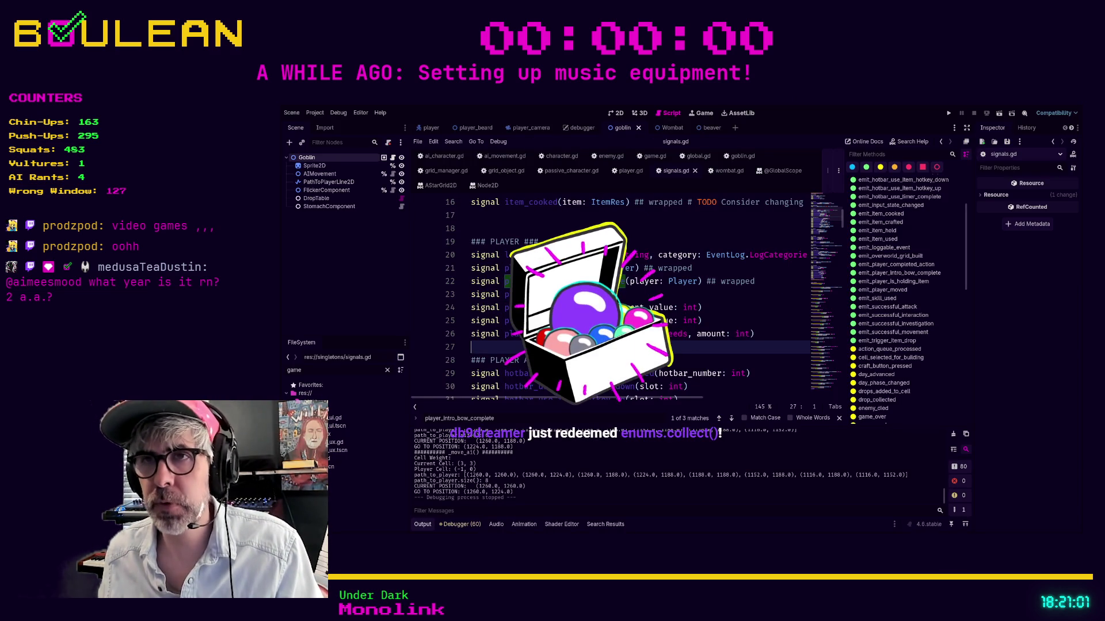
# Insert a blank line after player_need_changed, before the PLAYER ACTIONS section.
pyautogui.press('Return')
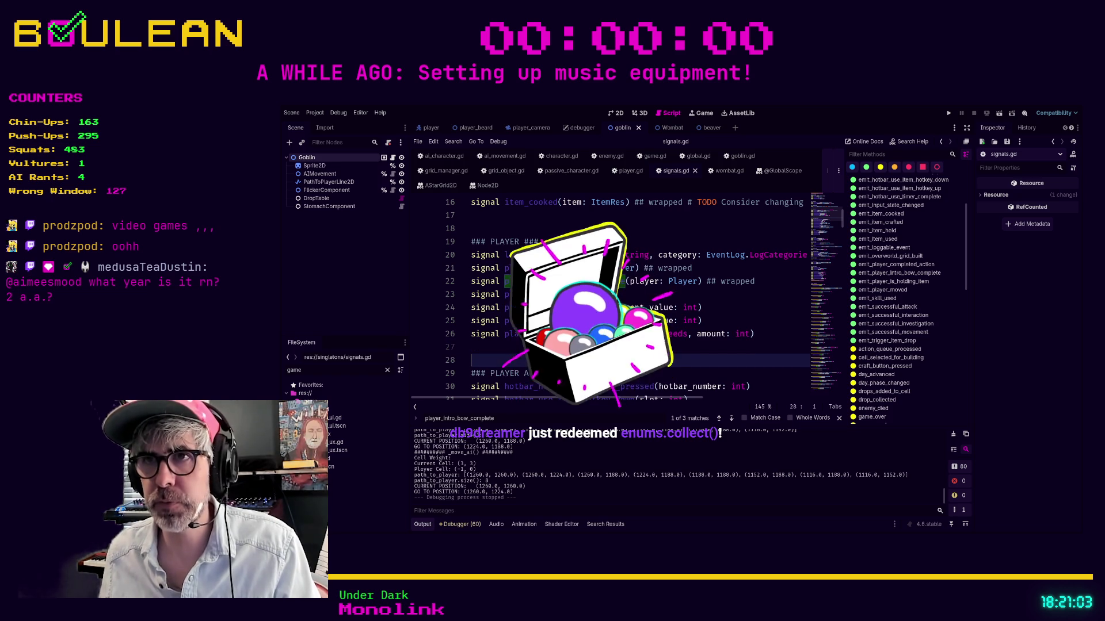
pyautogui.click(527, 346)
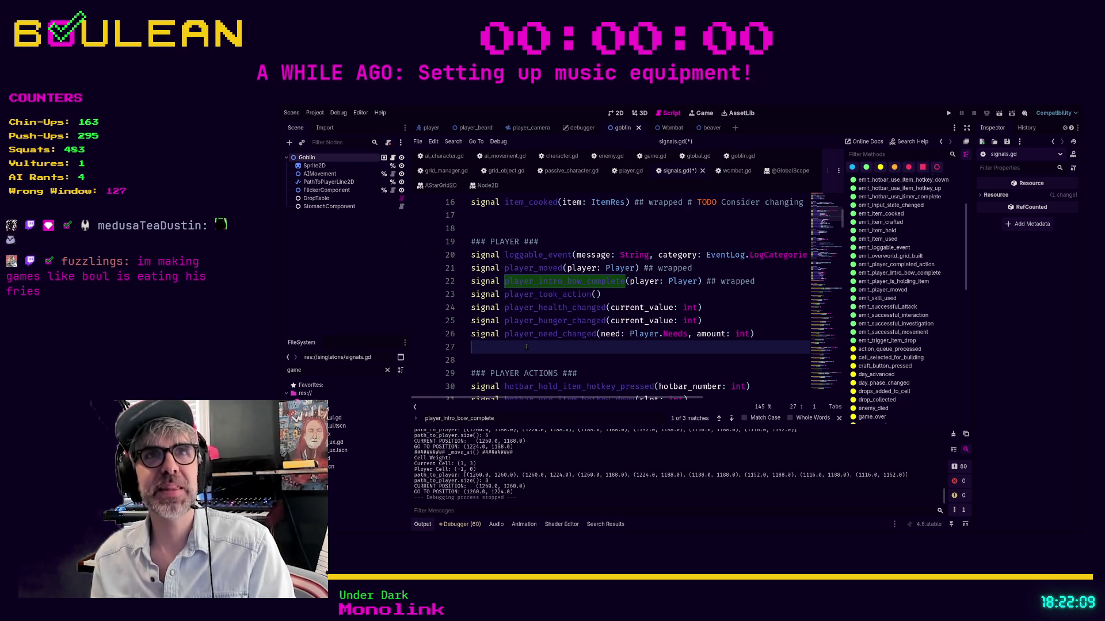
# Place the caret on blank line 28, then back on blank line 27.
pyautogui.click(504, 363)
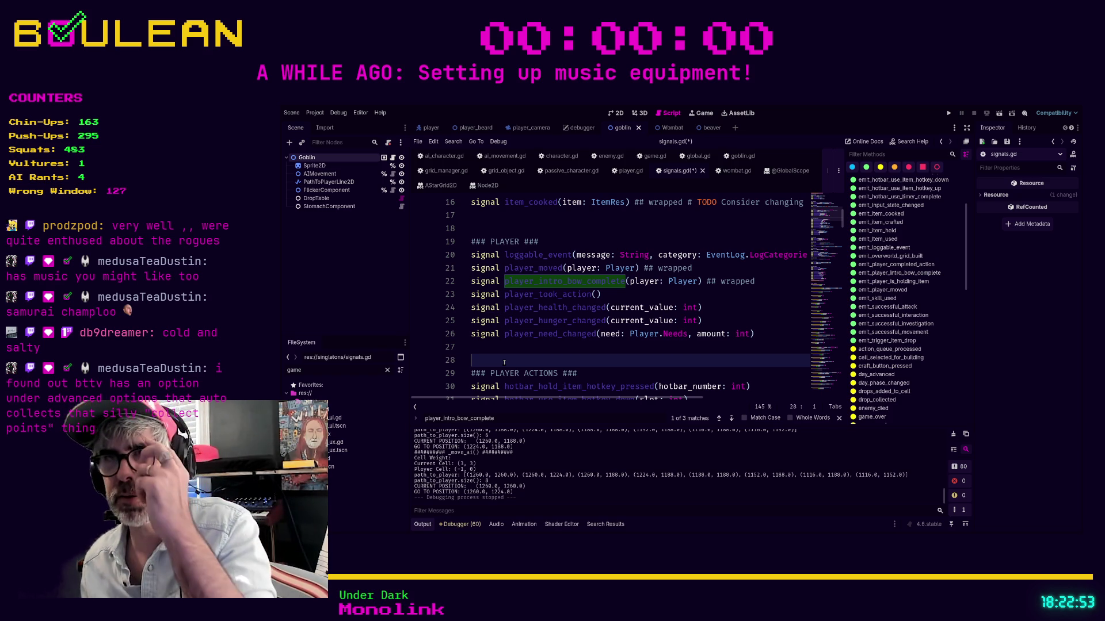
pyautogui.click(509, 353)
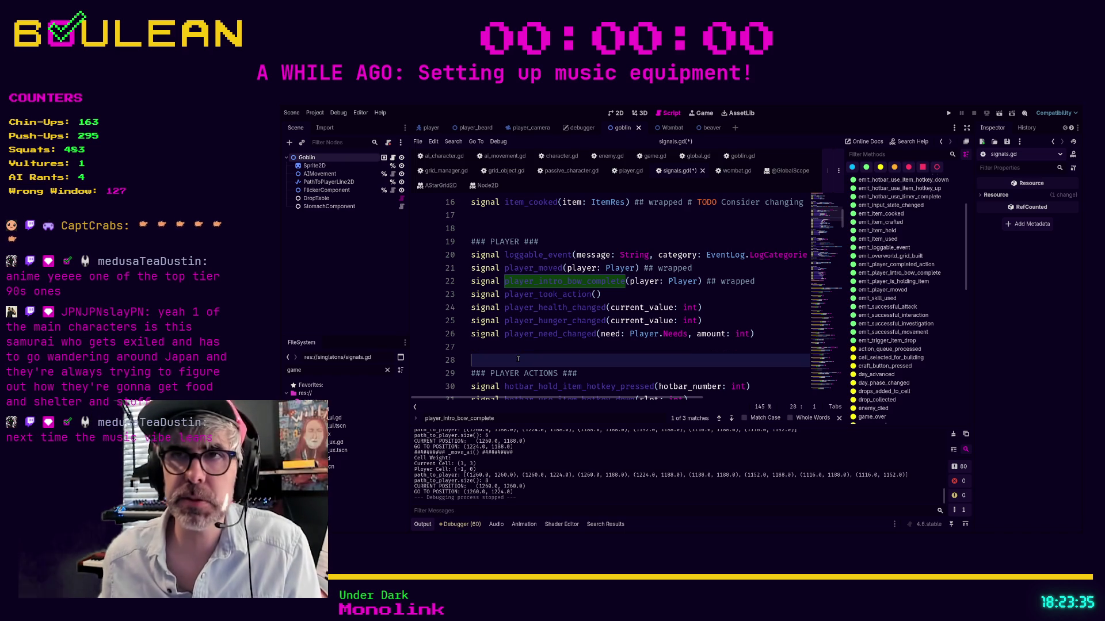
# Save signals.gd and search the project for player_took_action.emit and emit_player_took_action.
pyautogui.hotkey('ctrl', 's')
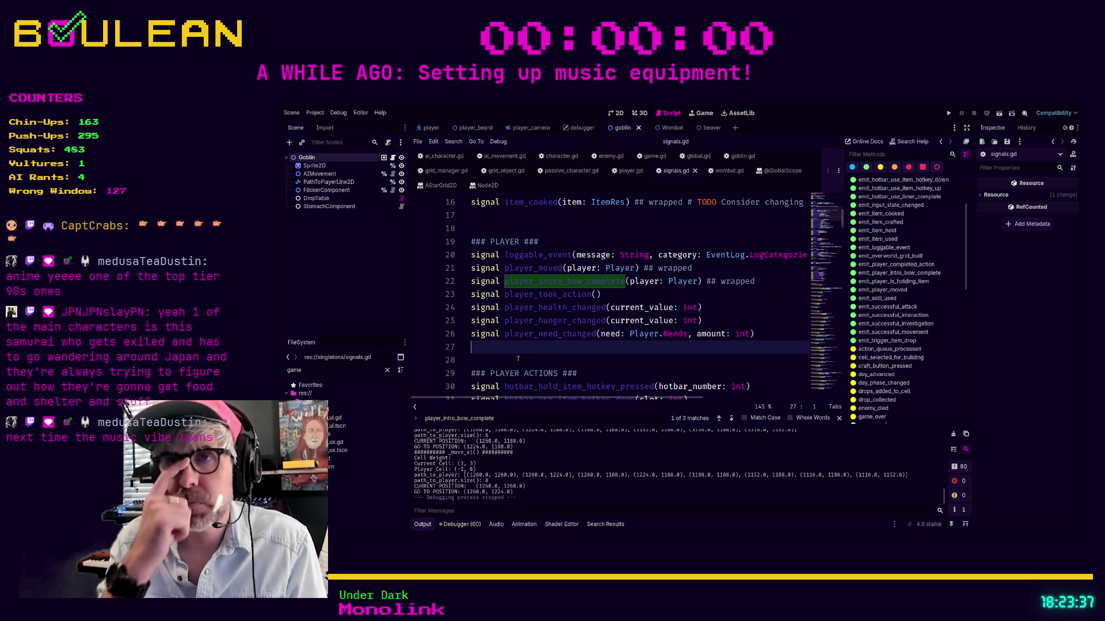
pyautogui.click(518, 359)
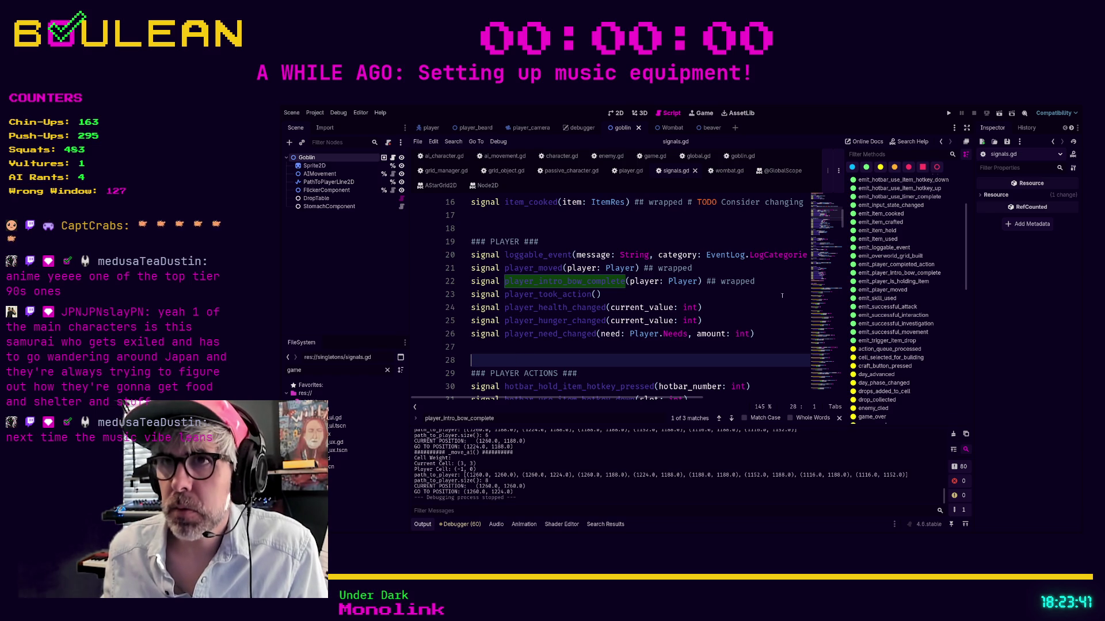
pyautogui.click(723, 295)
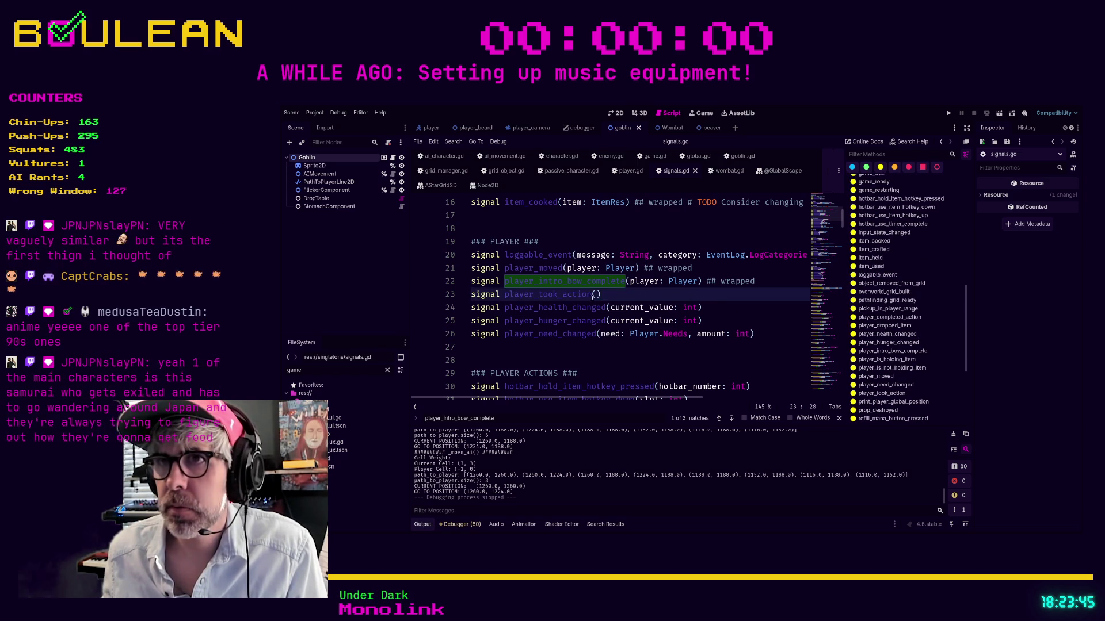
pyautogui.doubleClick(576, 294)
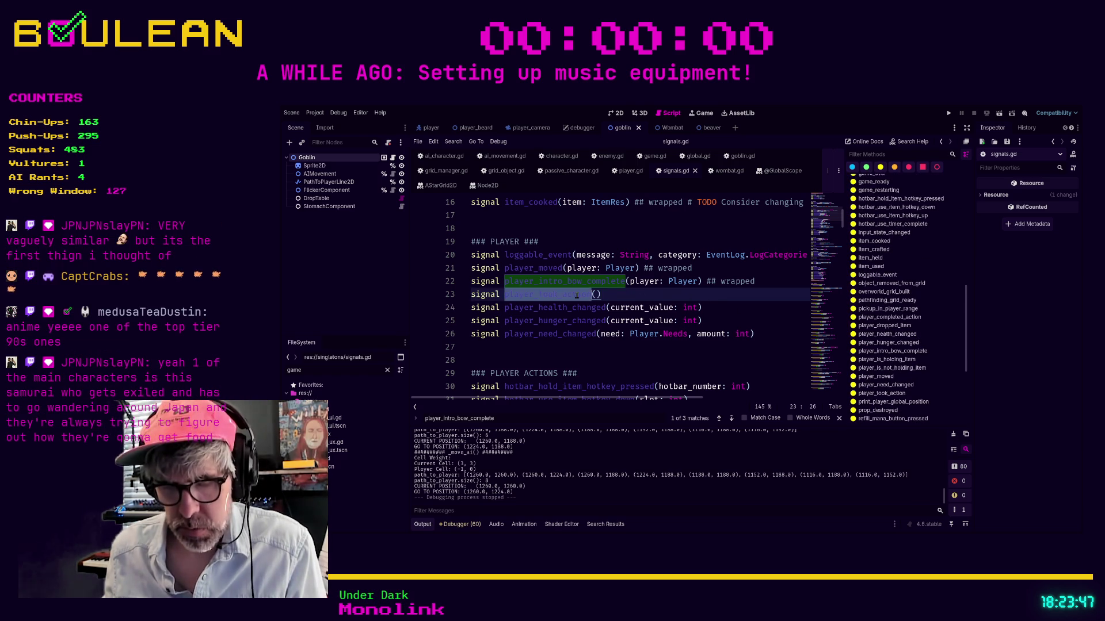
pyautogui.hotkey('ctrl', 'shift', 'f')
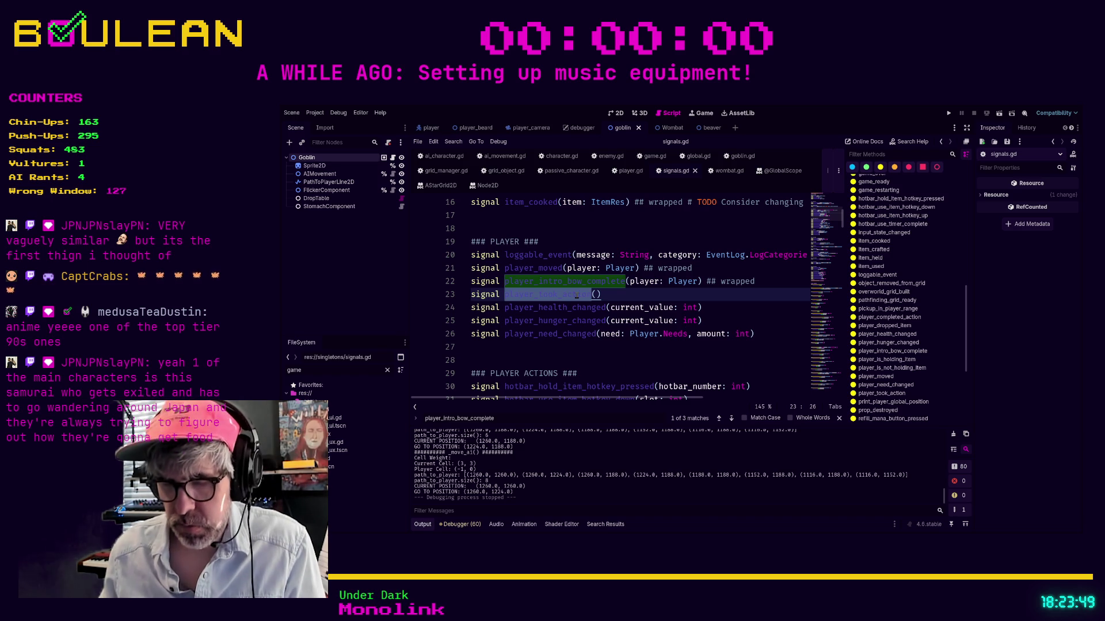
pyautogui.write('.emit')
pyautogui.press('Return')
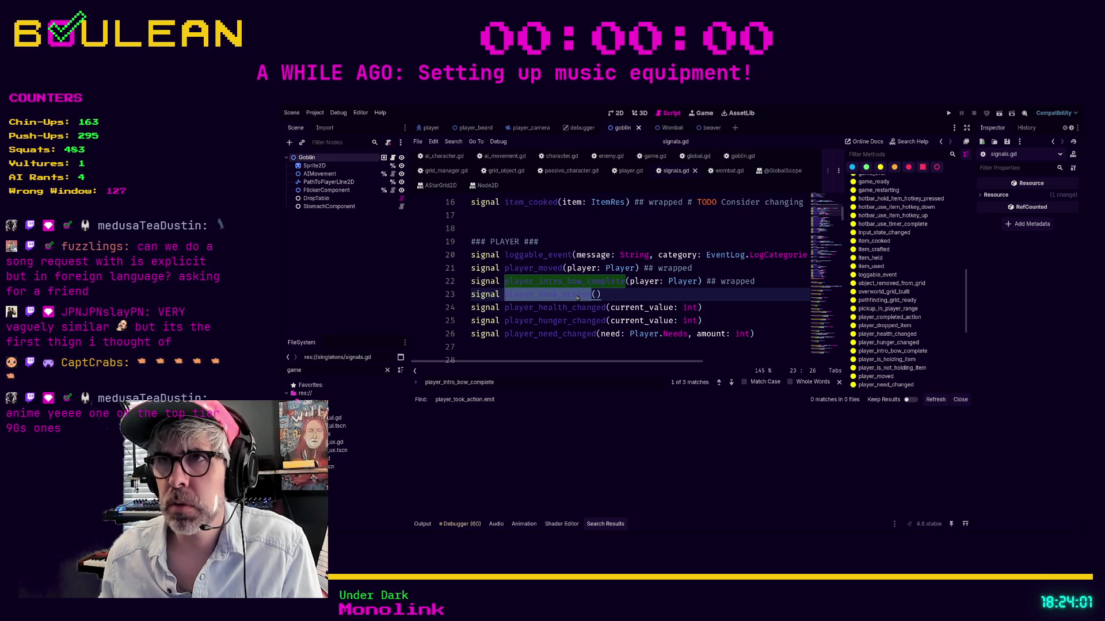
pyautogui.press('Return')
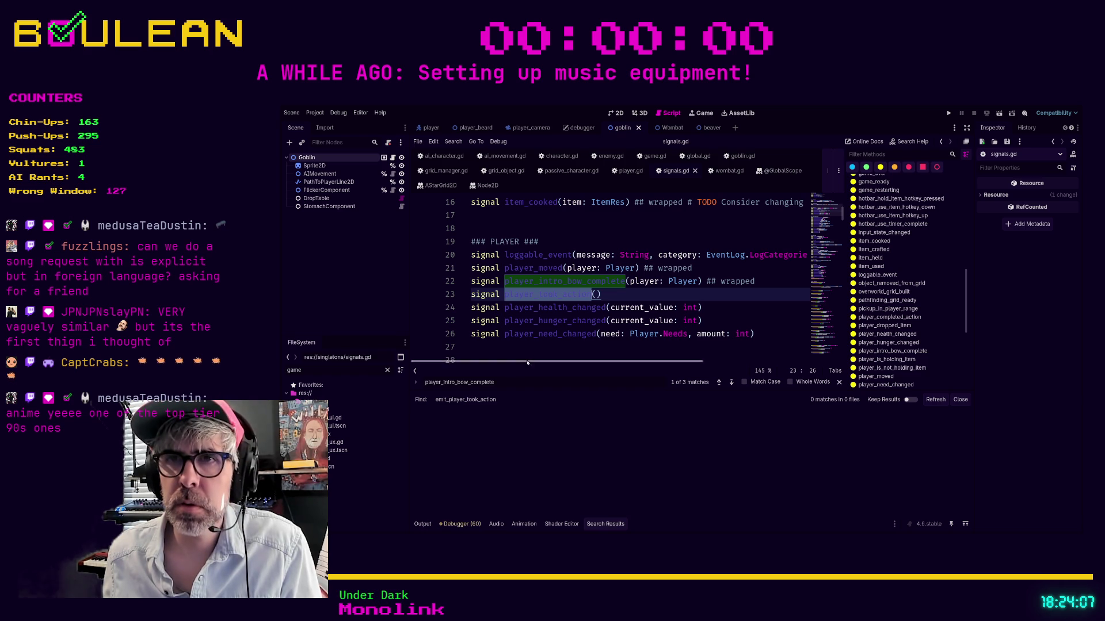
# Search the project for player_took_action() and delete that unused signal line 23.
pyautogui.click(555, 348)
pyautogui.click(607, 296)
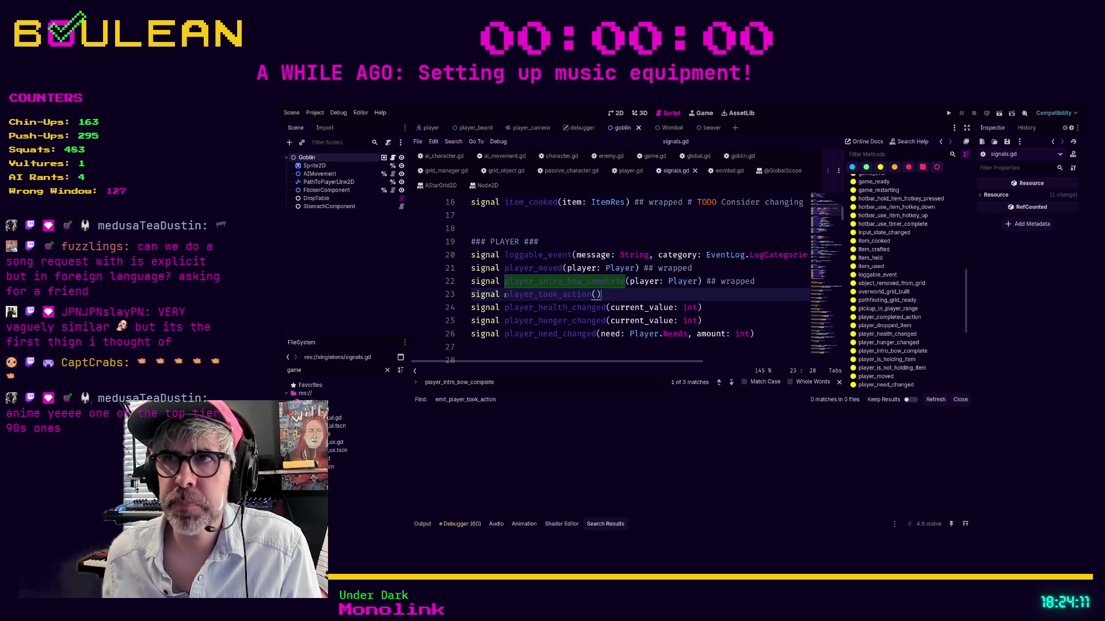
pyautogui.keyDown('shift'); pyautogui.click(504, 296); pyautogui.keyUp('shift')
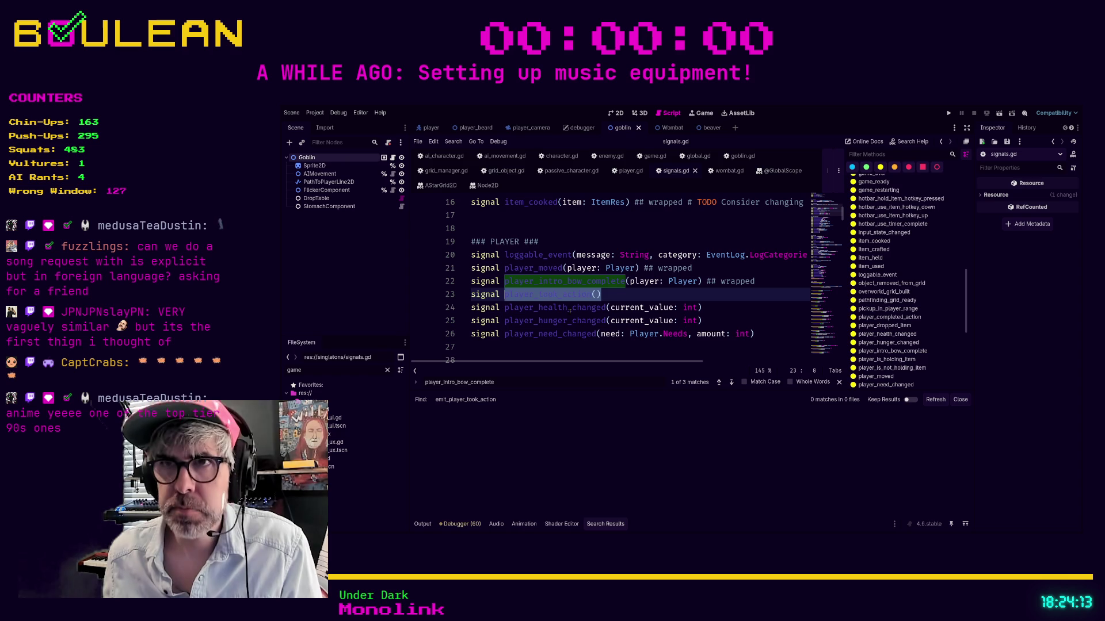
pyautogui.hotkey('ctrl', 'shift', 'f')
pyautogui.press('Return')
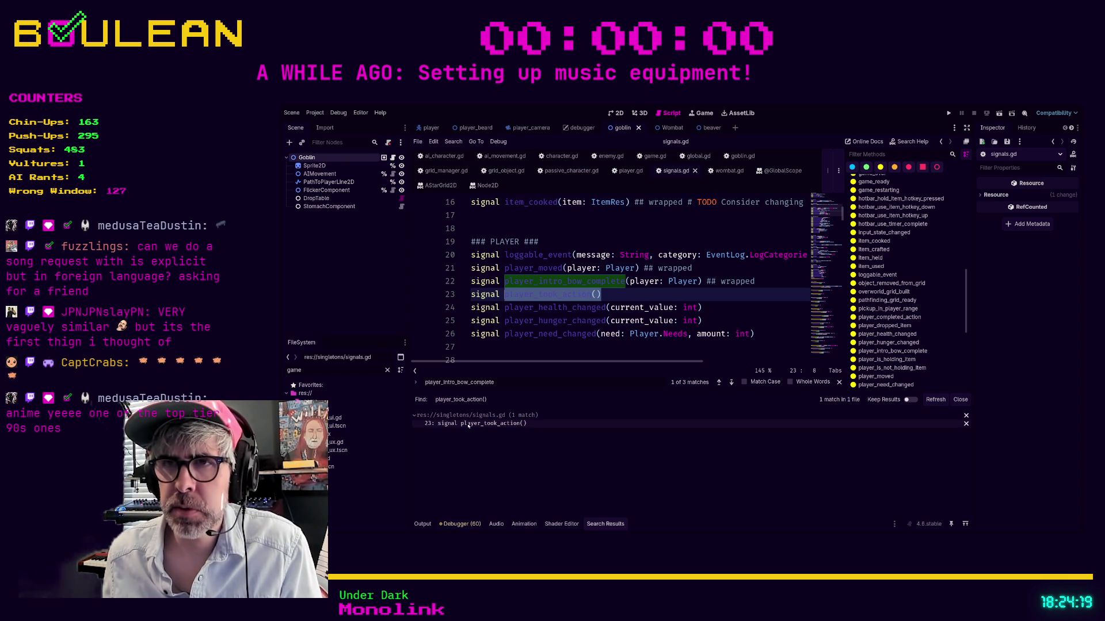
pyautogui.click(628, 295)
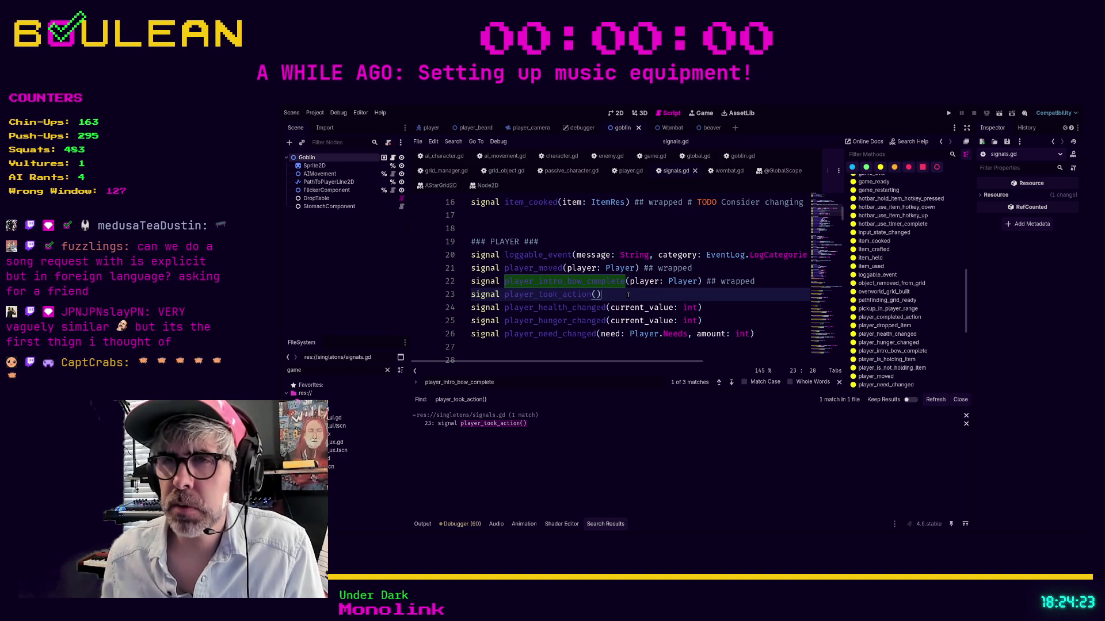
pyautogui.hotkey('shift', 'Home')
pyautogui.press('BackSpace')
pyautogui.press('BackSpace')
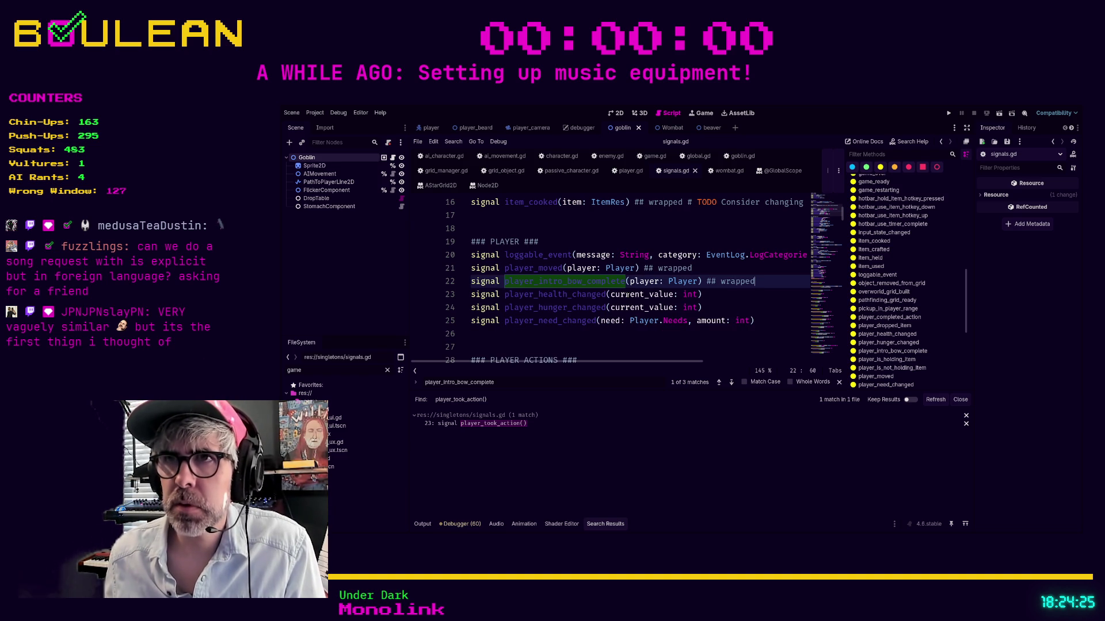
# Search the project for player_health_changed, finding two matches.
pyautogui.doubleClick(583, 295)
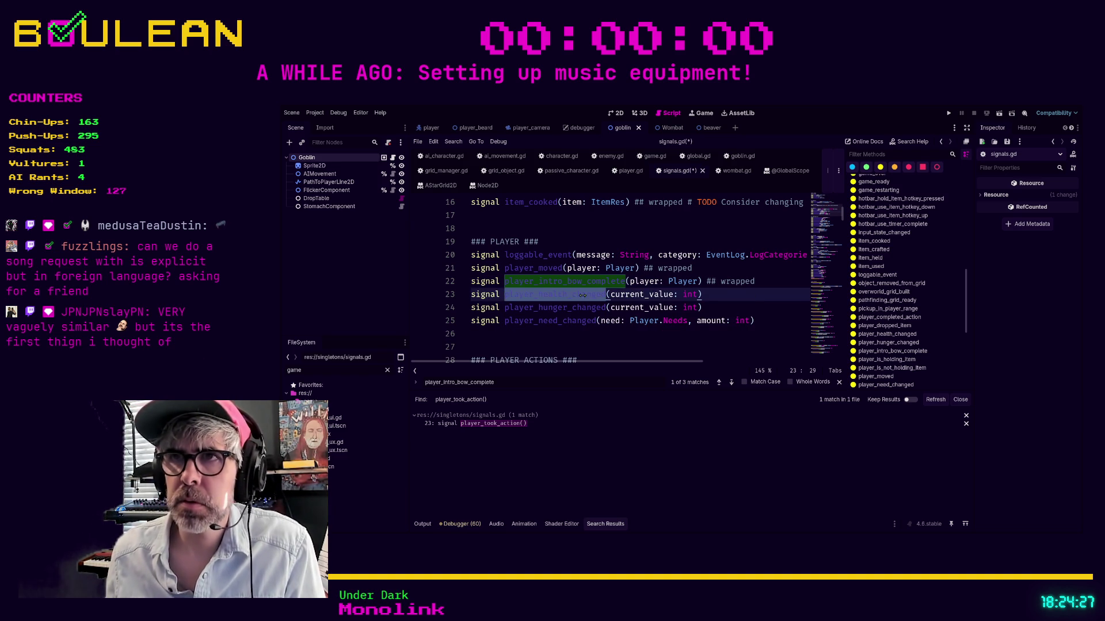
pyautogui.hotkey('ctrl', 'shift', 'f')
pyautogui.press('Return')
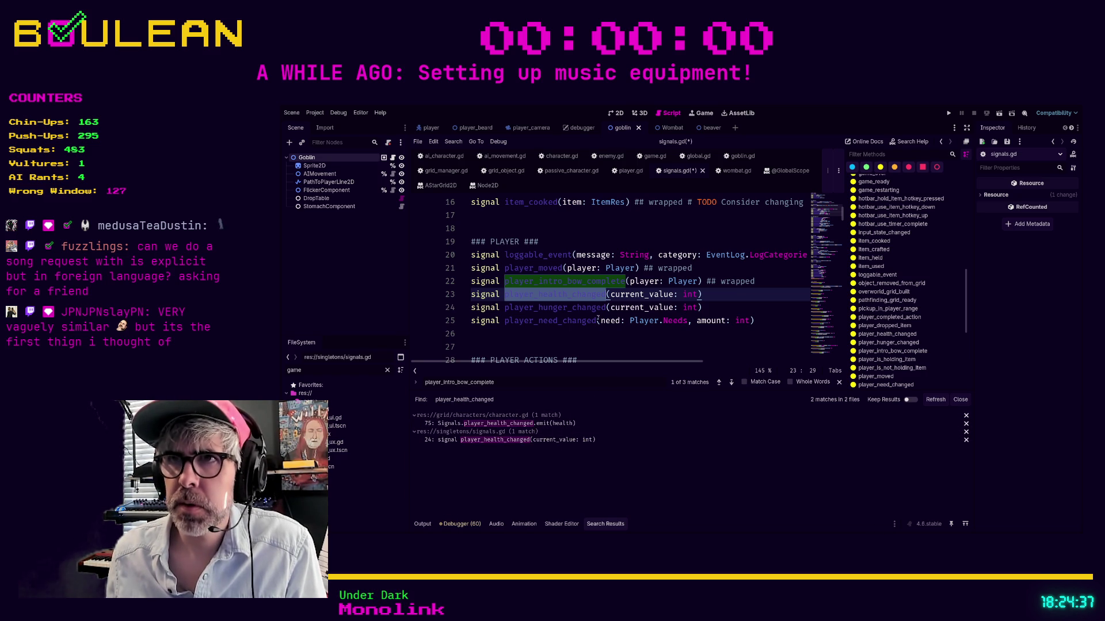
pyautogui.click(713, 294)
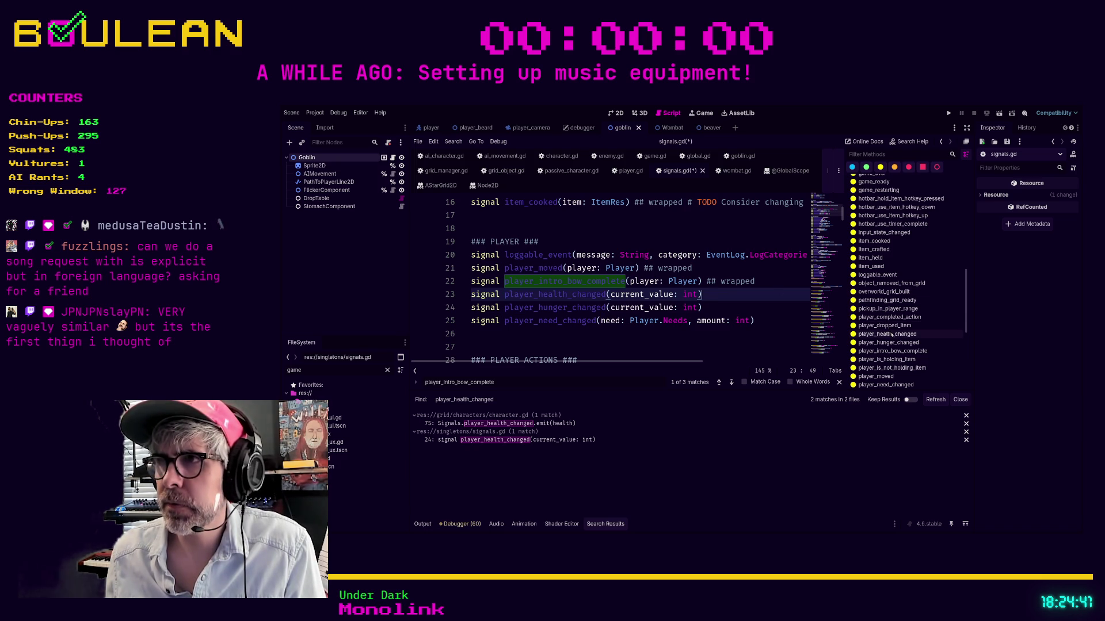
# Select player_health_changed on line 23 and go to the emit_player_completed_action wrapper.
pyautogui.scroll(5, 891, 335)
pyautogui.scroll(2, 891, 336)
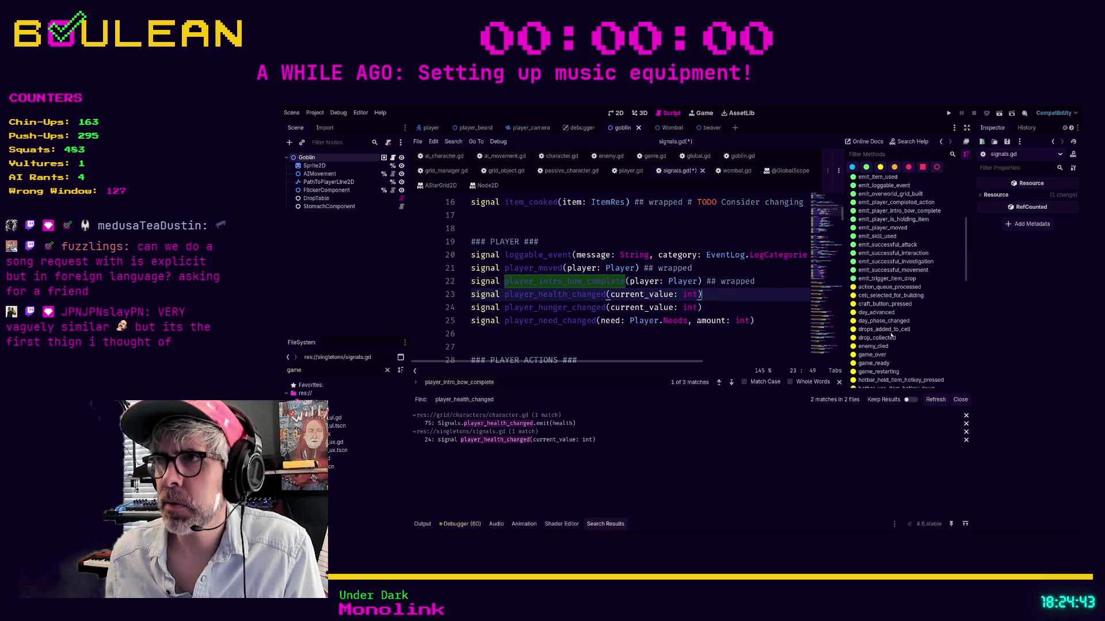
pyautogui.click(504, 295)
pyautogui.hotkey('shift', 'End')
pyautogui.hotkey('ctrl', 'c')
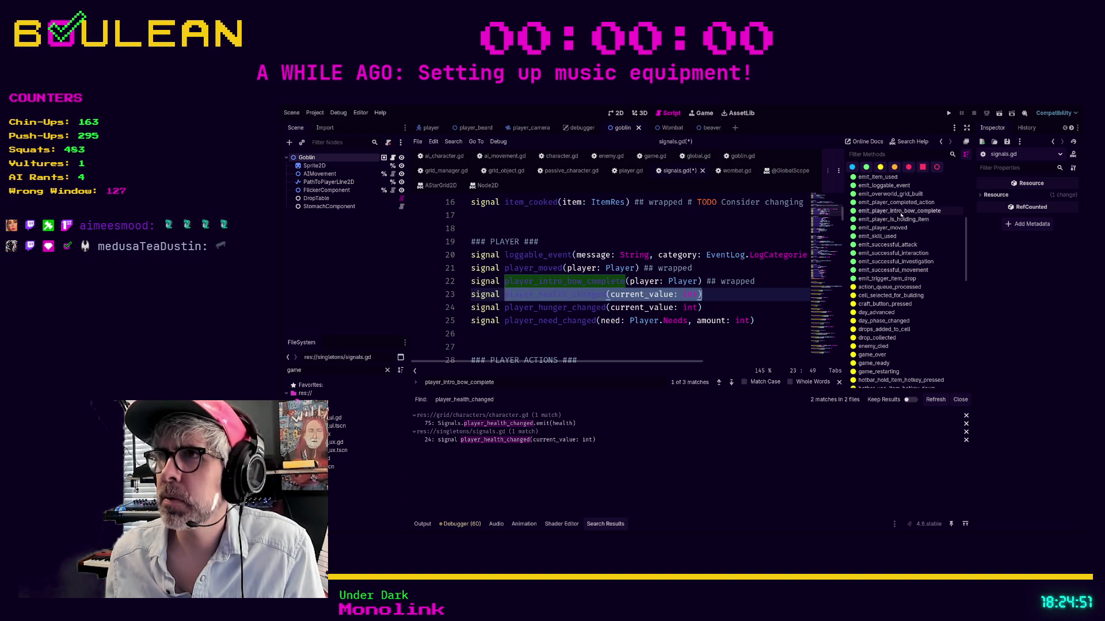
pyautogui.click(897, 202)
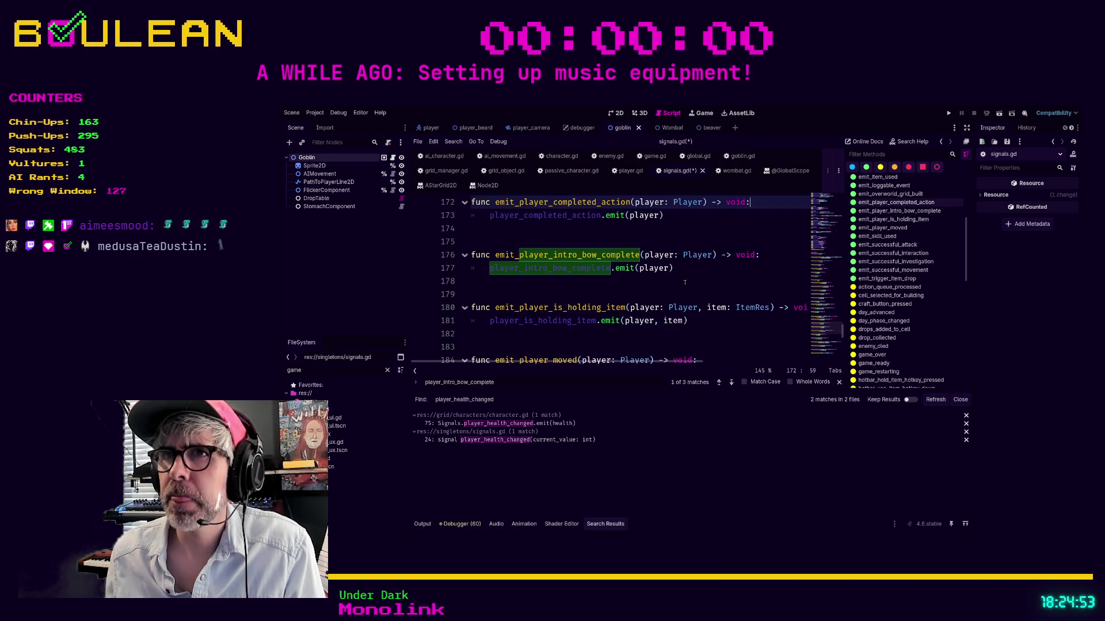
# Add the header func emit_player_health_changed(current_value: int) -> void: below the completed-action wrapper.
pyautogui.click(642, 240)
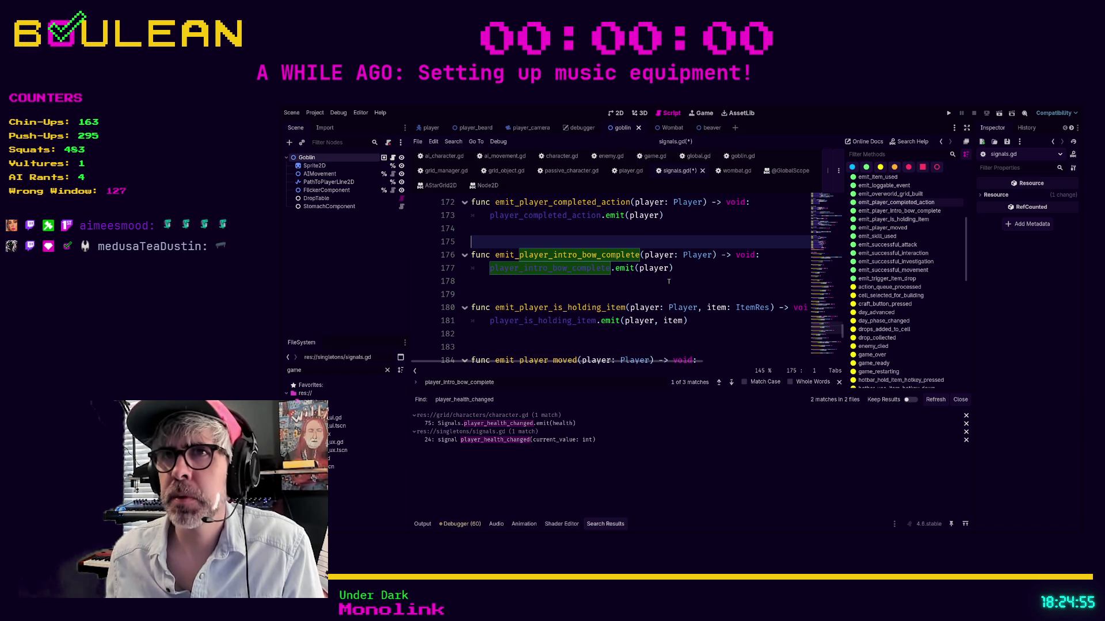
pyautogui.press('Return')
pyautogui.press('Return')
pyautogui.press('Return')
pyautogui.press('Up')
pyautogui.press('Up')
pyautogui.write('fun')
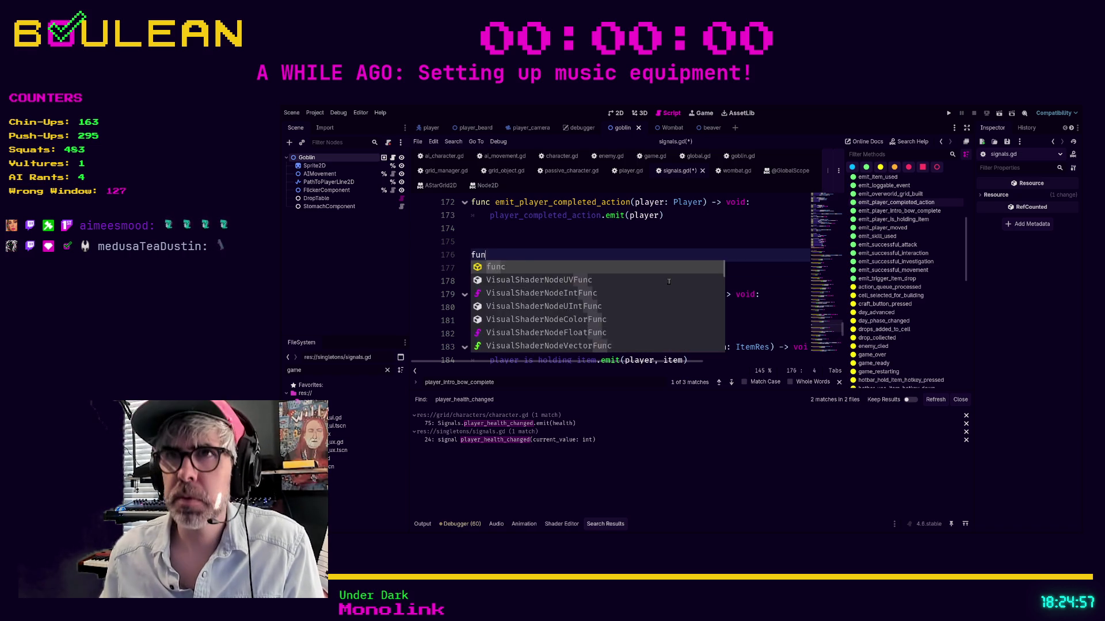
pyautogui.write('c emit_player_heal')
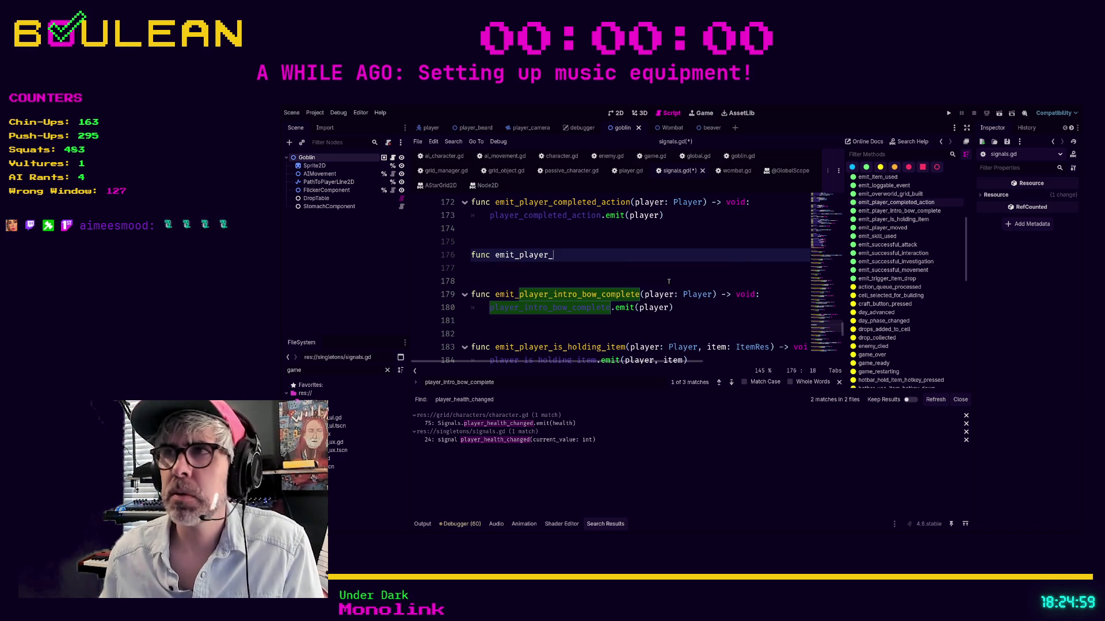
pyautogui.press('BackSpace')
pyautogui.press('BackSpace')
pyautogui.press('BackSpace')
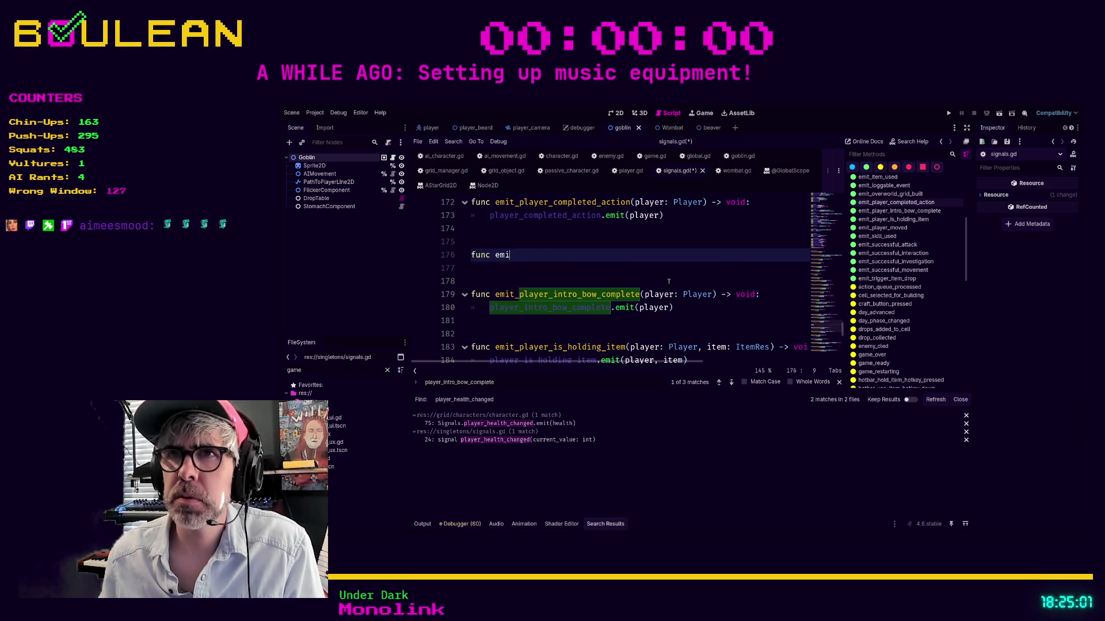
pyautogui.write('t_')
pyautogui.hotkey('ctrl', 'v')
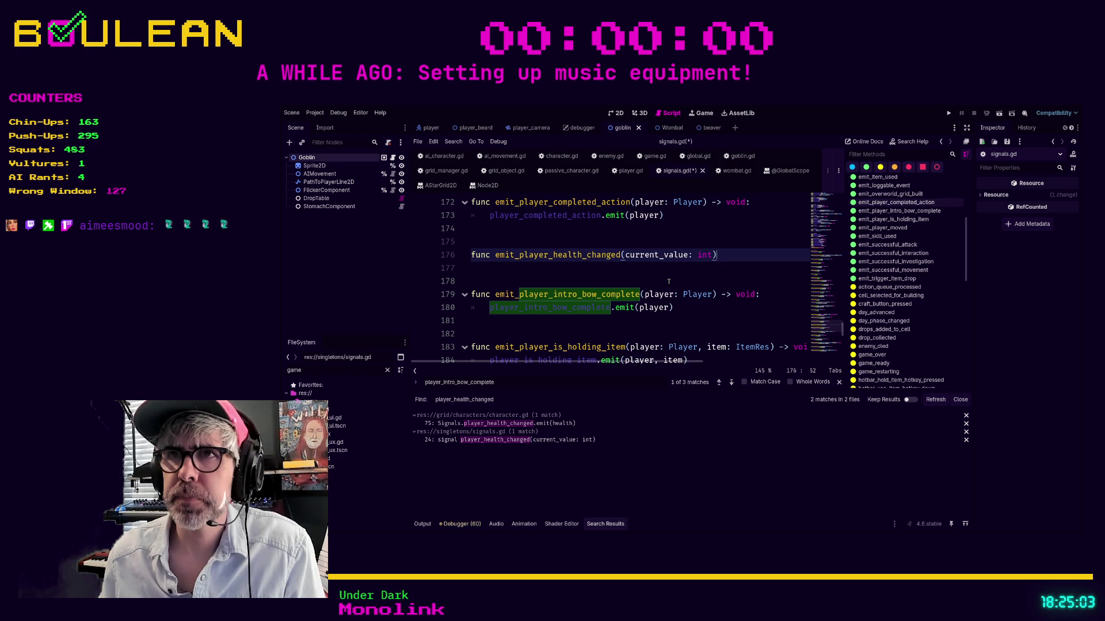
pyautogui.write('-')
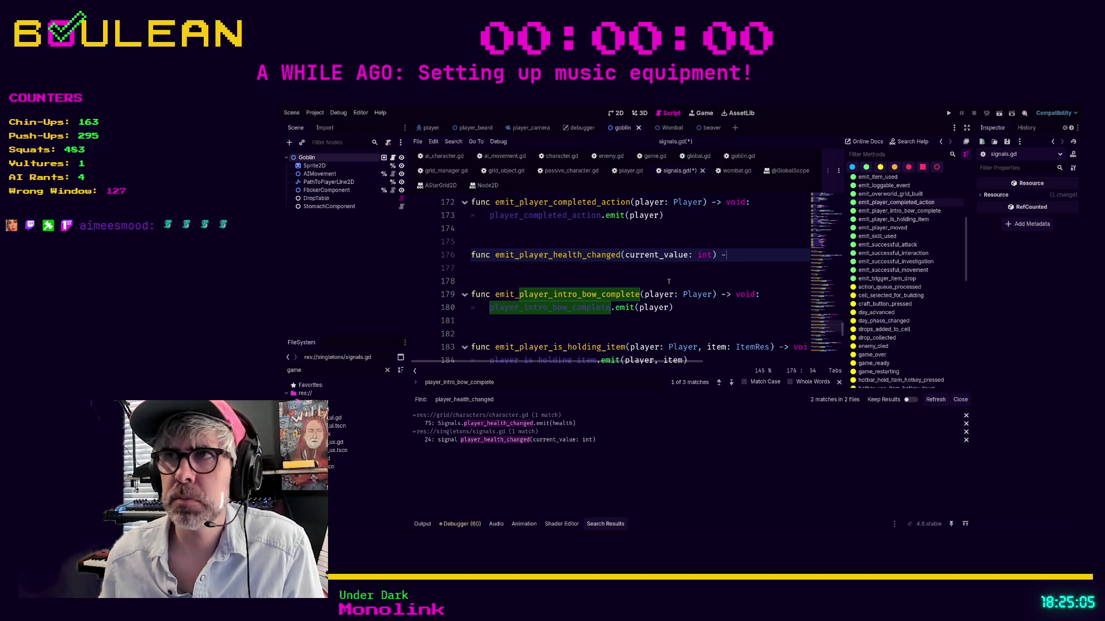
pyautogui.write('> void:')
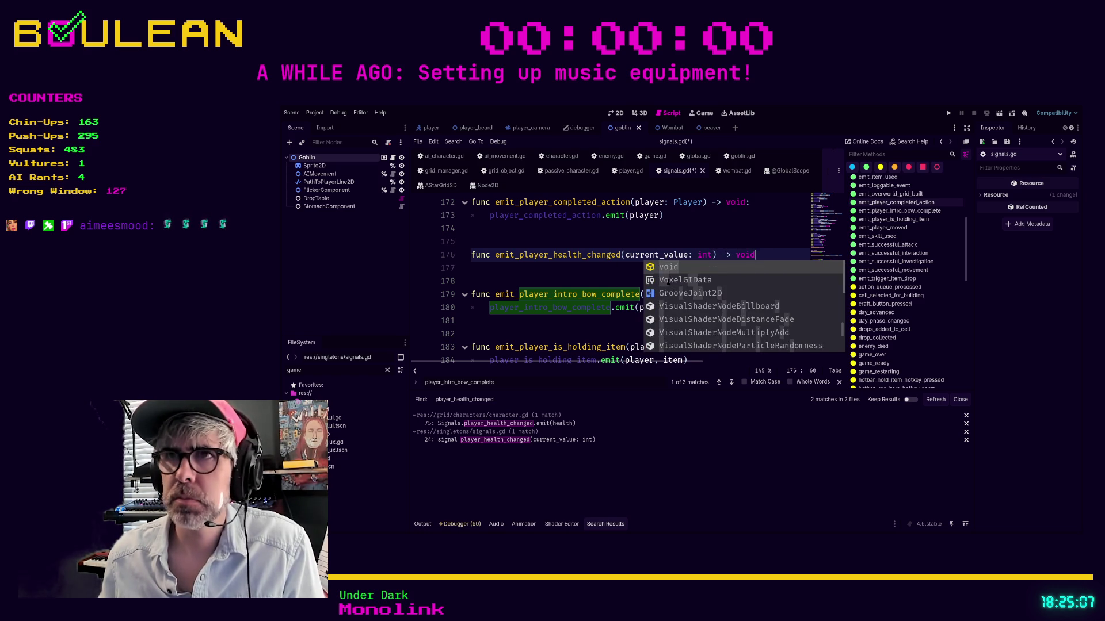
# Write the wrapper body player_health_changed.emit(current_value).
pyautogui.press('Return')
pyautogui.write('play')
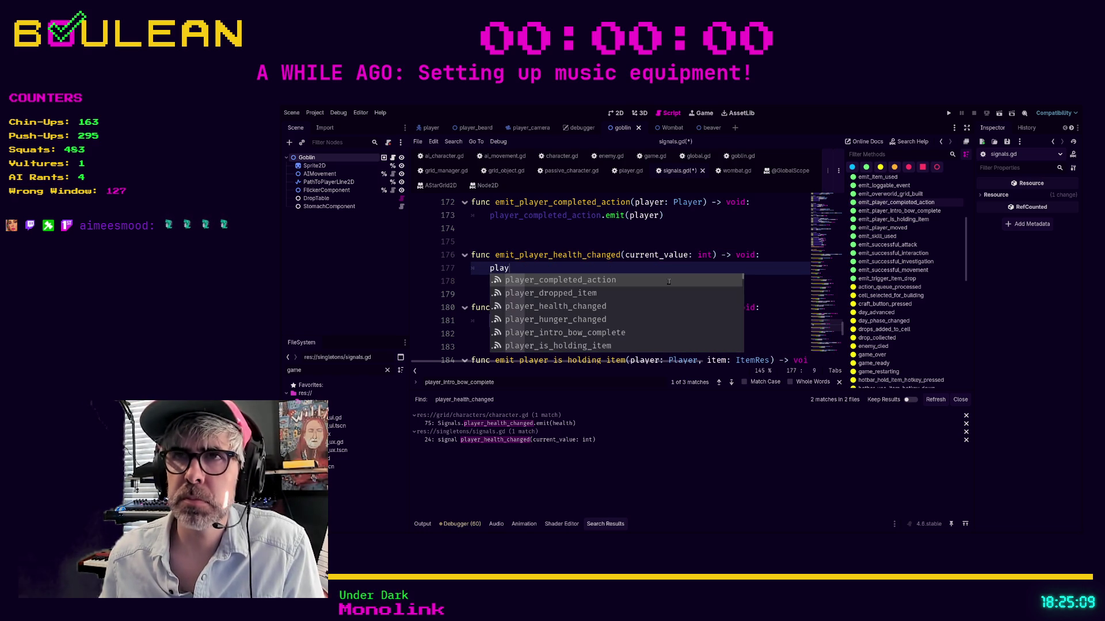
pyautogui.press('BackSpace')
pyautogui.press('BackSpace')
pyautogui.write('a')
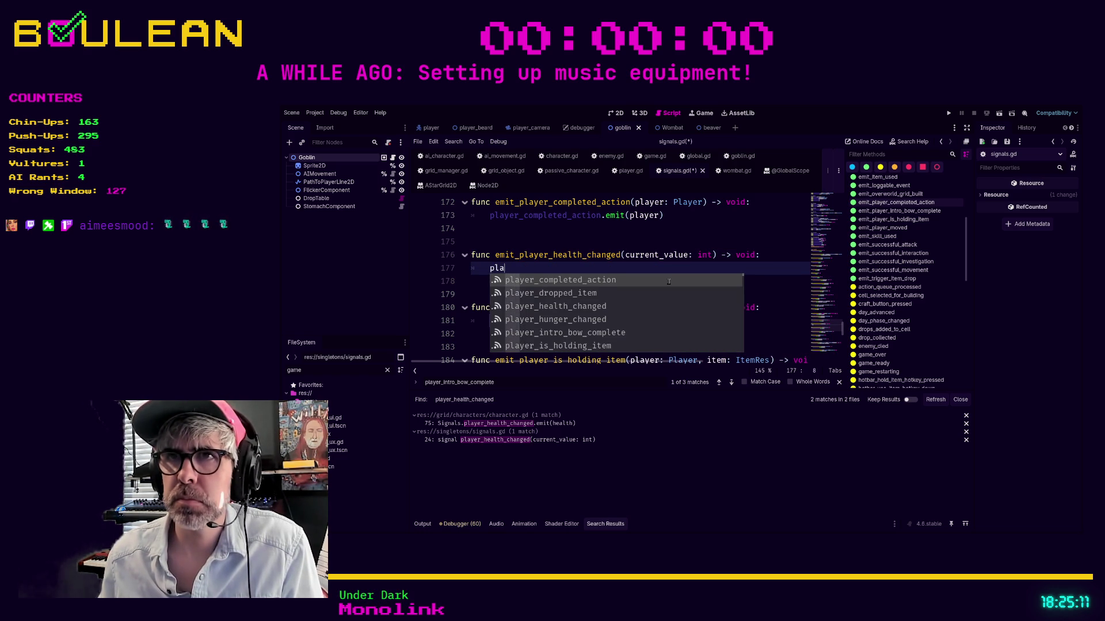
pyautogui.write('yer')
pyautogui.press('Down')
pyautogui.press('Down')
pyautogui.press('Return')
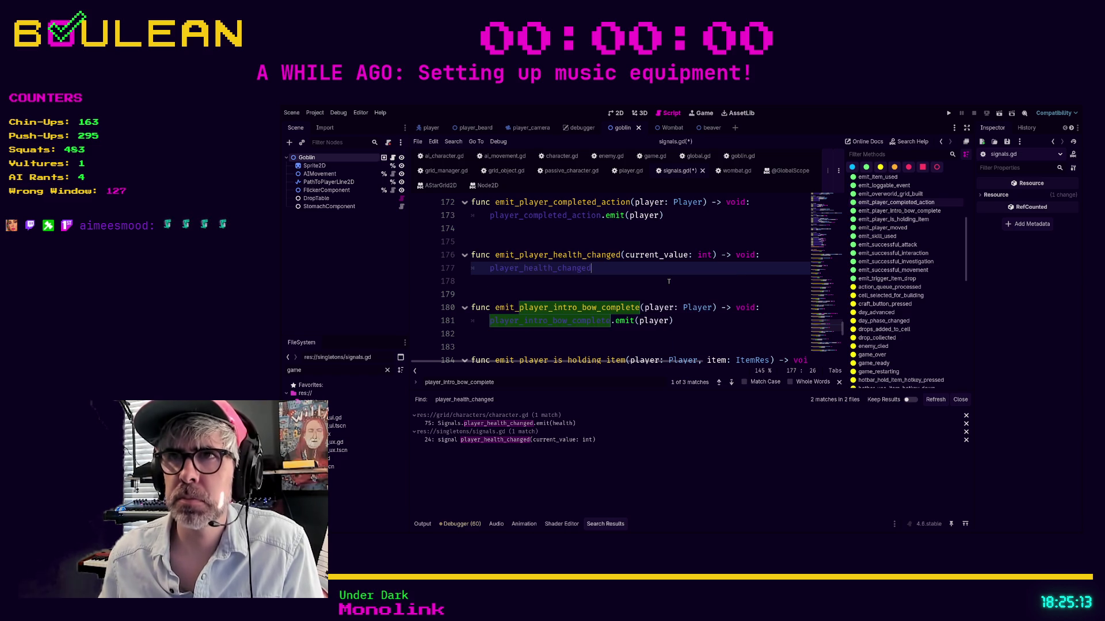
pyautogui.write('.emit')
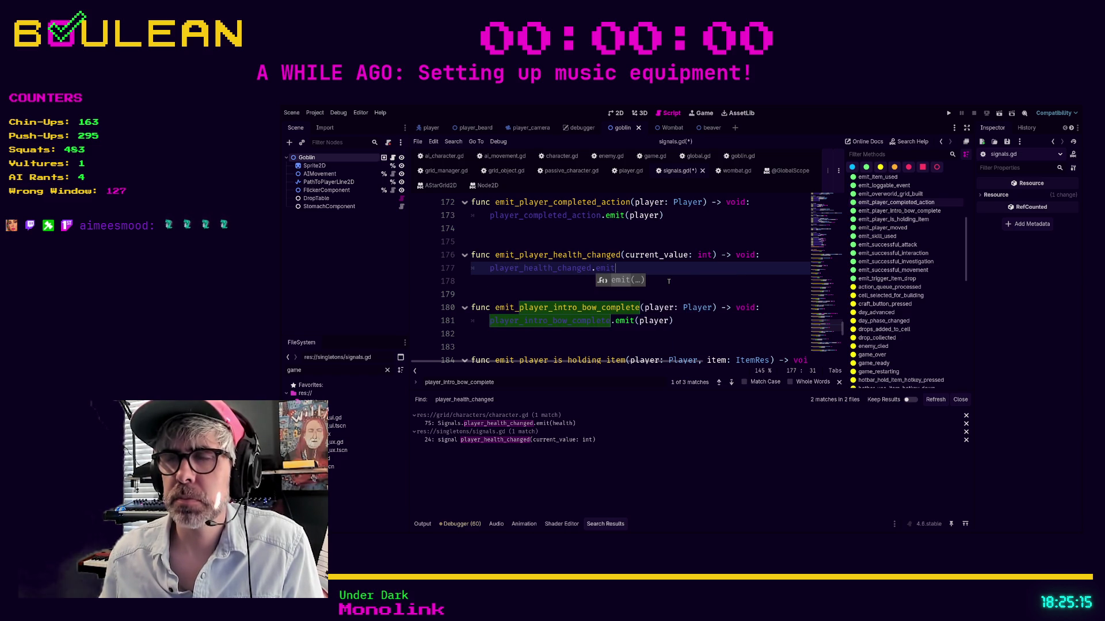
pyautogui.write('(')
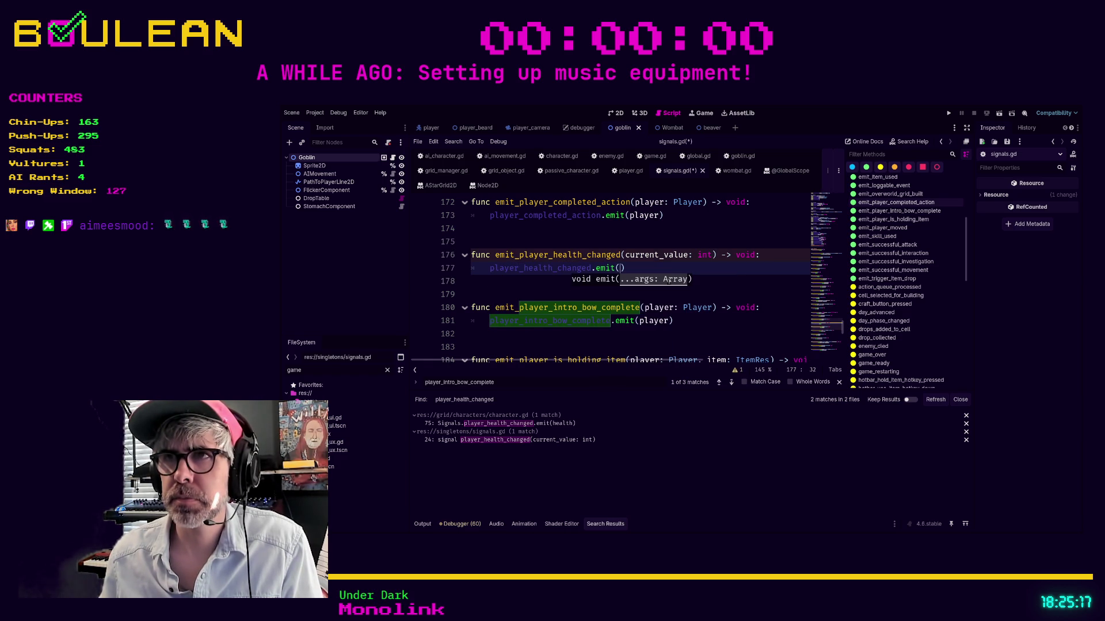
pyautogui.write('current_value')
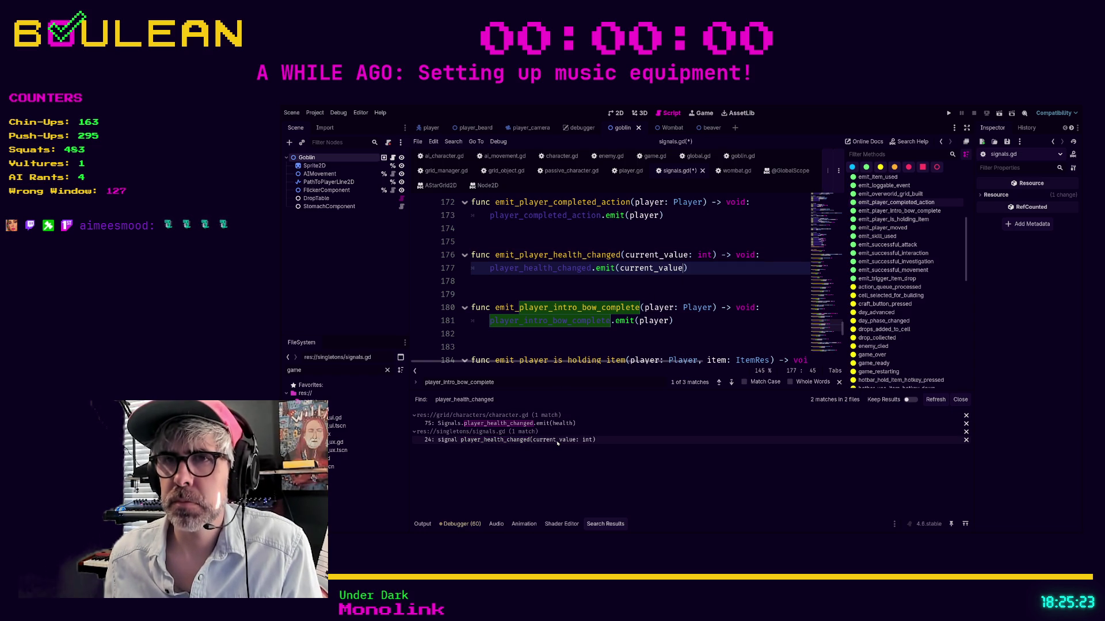
# In character.gd, start replacing the direct player_health_changed emit with a Signals.emit_player call.
pyautogui.click(566, 424)
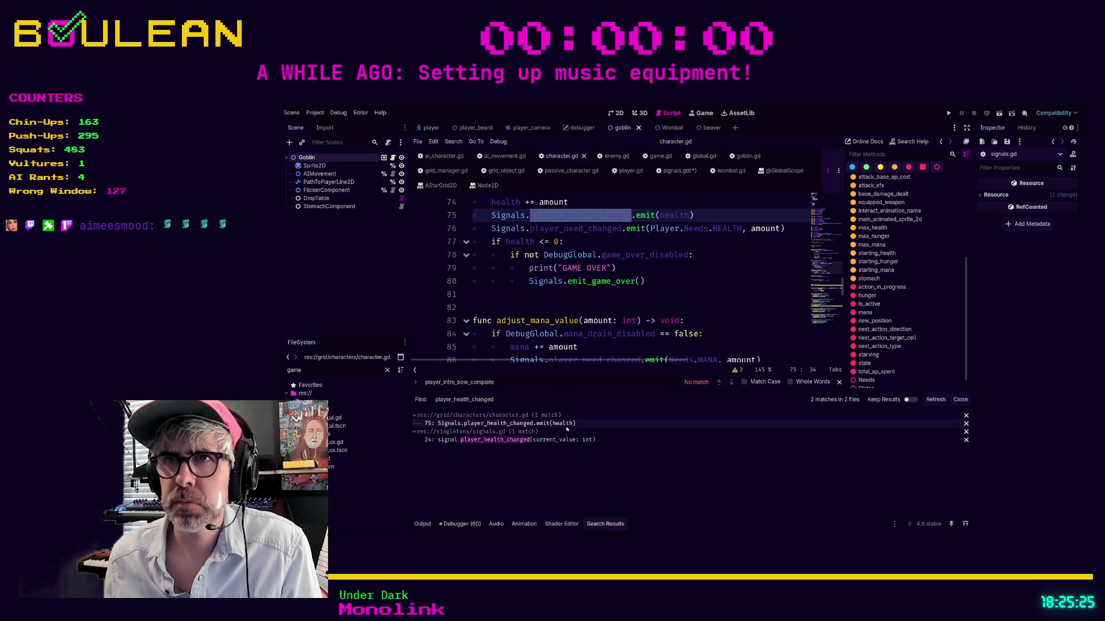
pyautogui.click(648, 281)
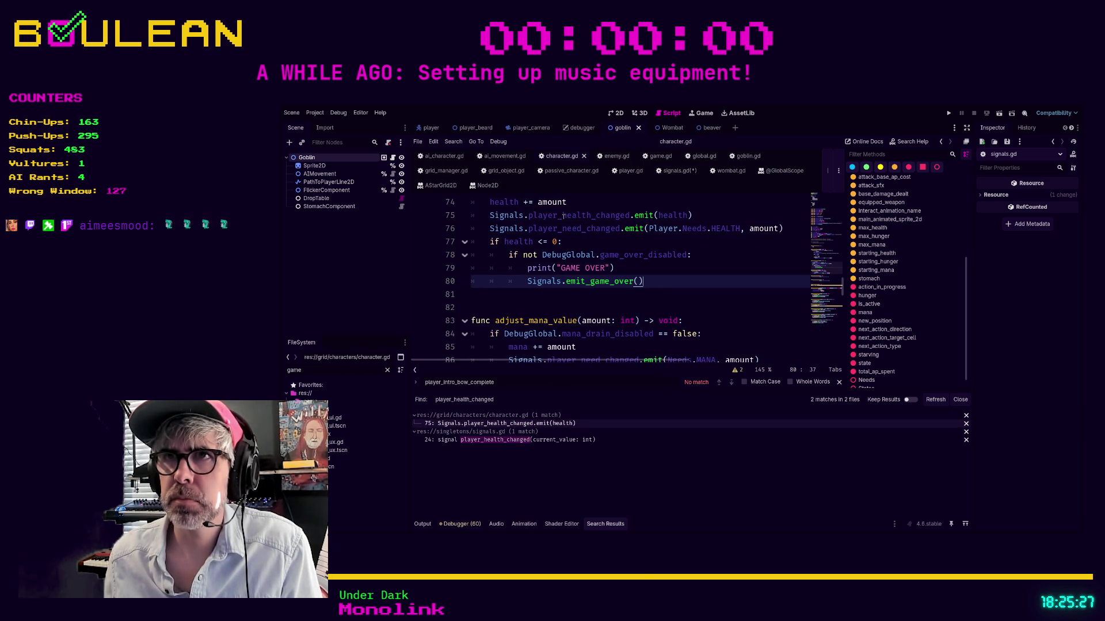
pyautogui.click(704, 215)
pyautogui.press('Return')
pyautogui.write('Sign')
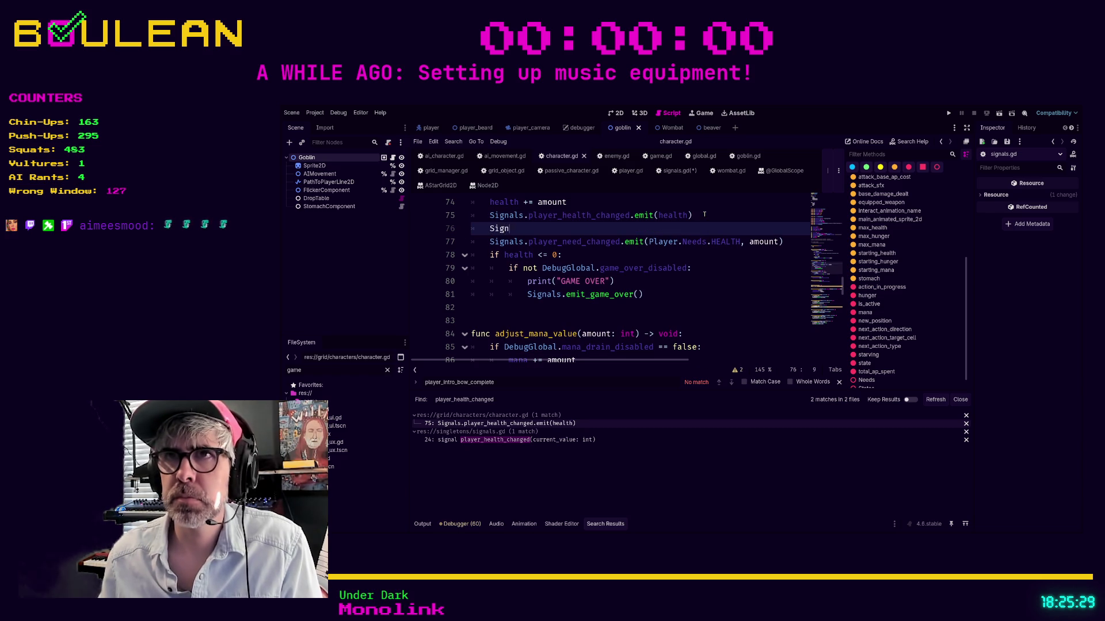
pyautogui.write('als.emit_player')
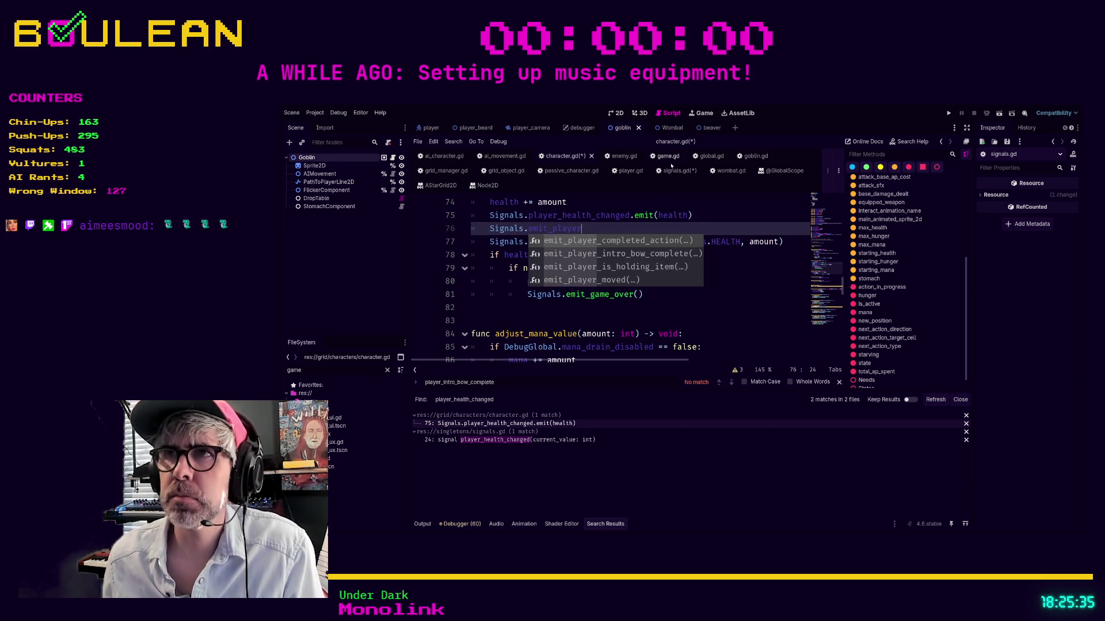
pyautogui.click(672, 171)
pyautogui.click(561, 156)
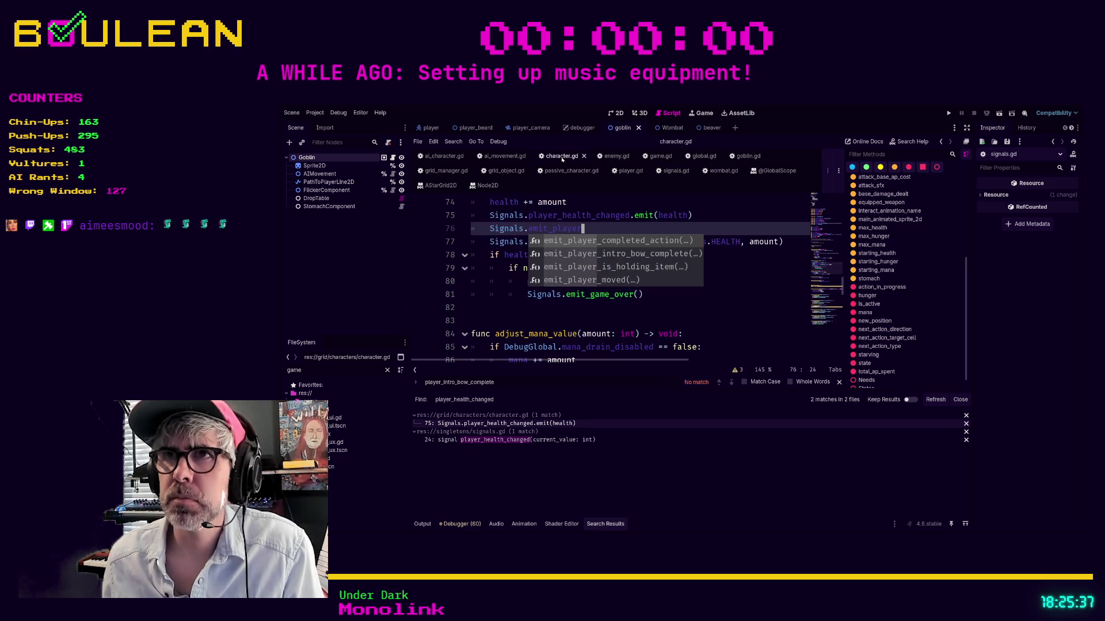
pyautogui.hotkey('ctrl', 's')
# Complete the call as Signals.emit_player_health_changed(health), delete the old direct emit line, and save.
pyautogui.click(601, 227)
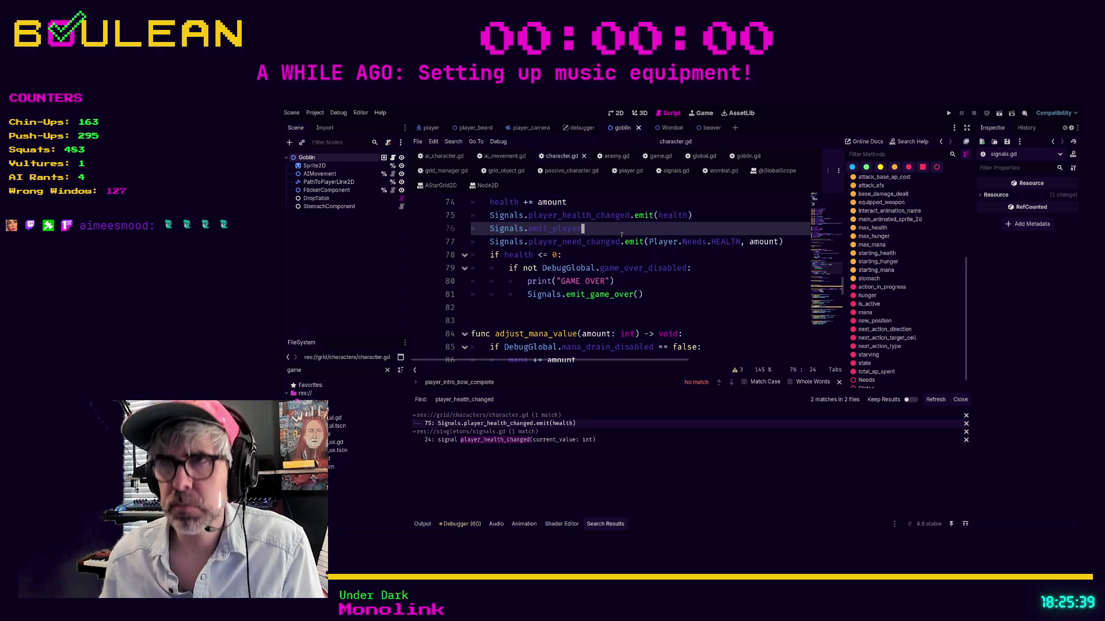
pyautogui.write('_')
pyautogui.write('h')
pyautogui.press('Return')
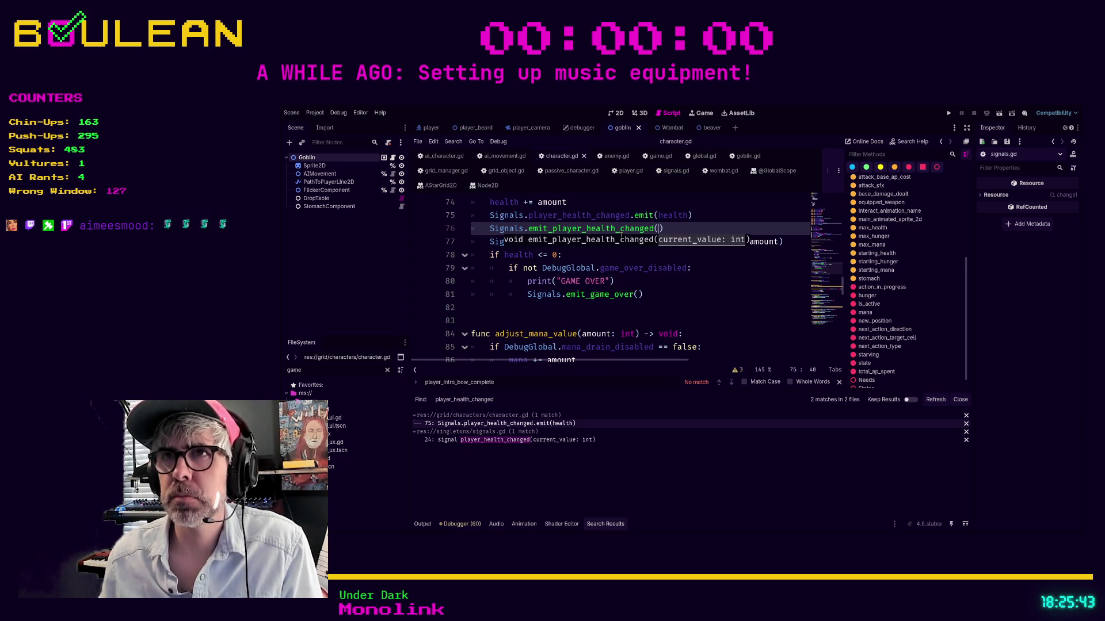
pyautogui.write('healt')
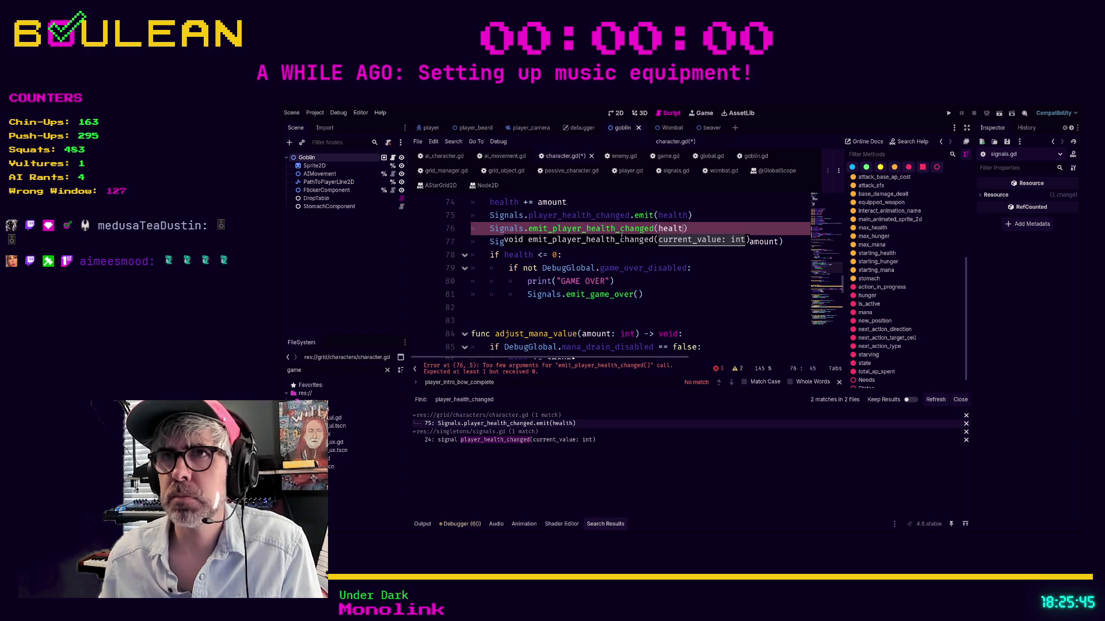
pyautogui.write('h')
pyautogui.hotkey('ctrl', 'shift', 'k')
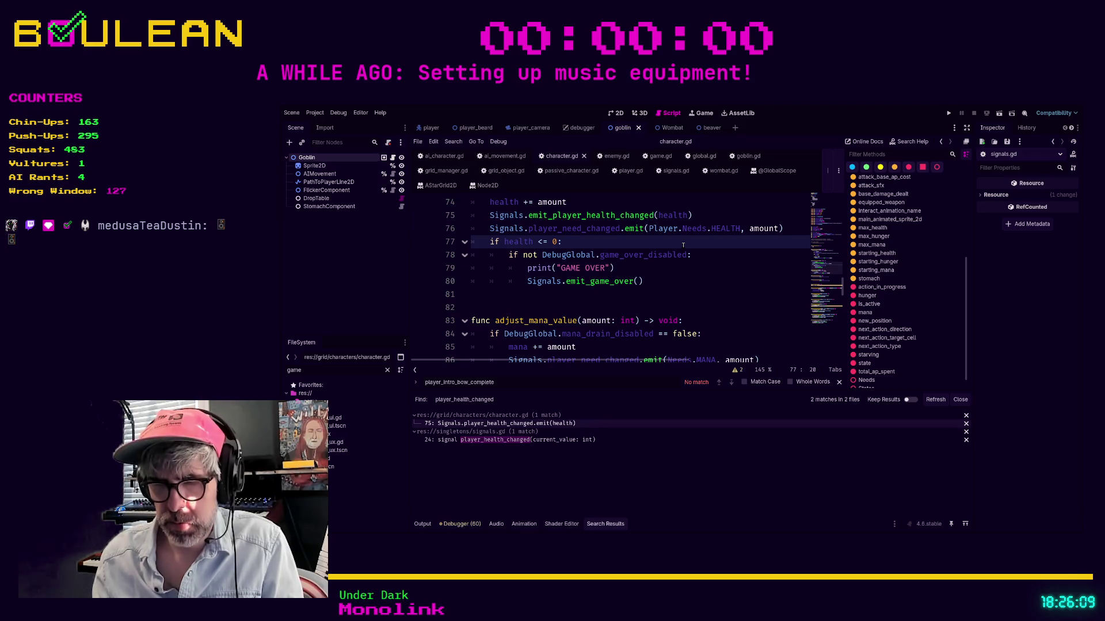
pyautogui.hotkey('ctrl', 's')
pyautogui.click(682, 245)
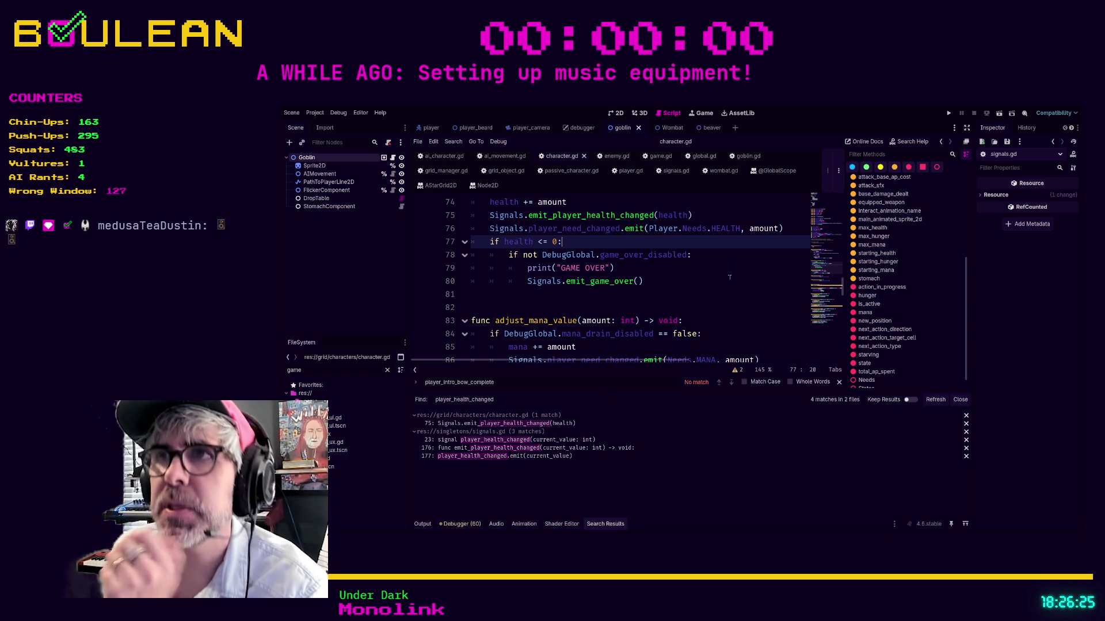
# Remove the unused emit_player_health_changed call from character.gd, save, and refresh the search results.
pyautogui.click(506, 424)
pyautogui.hotkey('shift', 'Home')
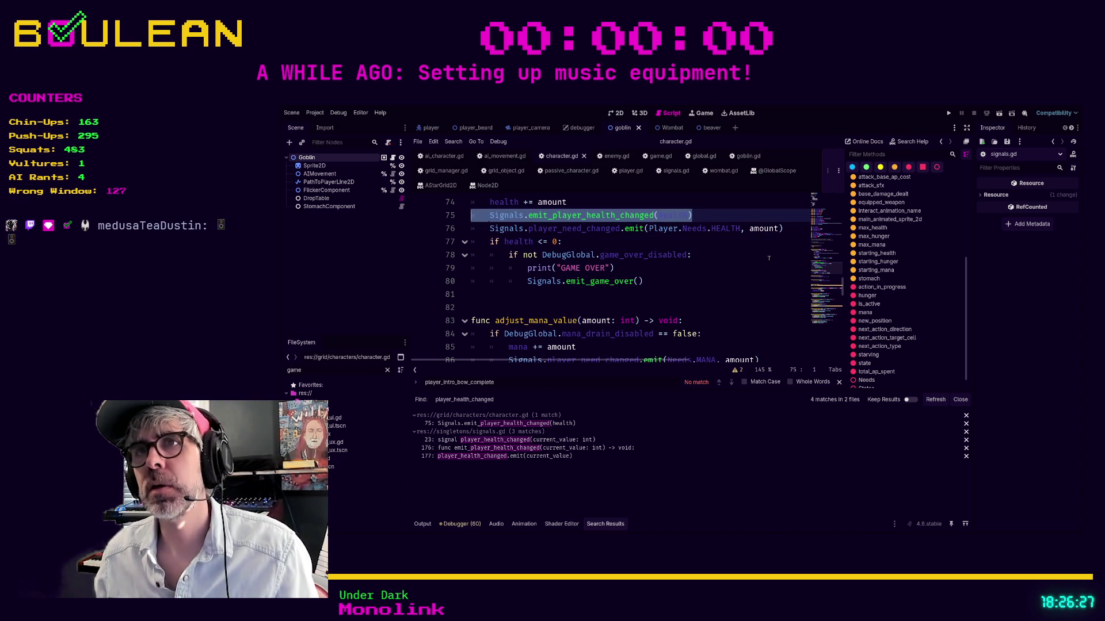
pyautogui.press('BackSpace')
pyautogui.press('BackSpace')
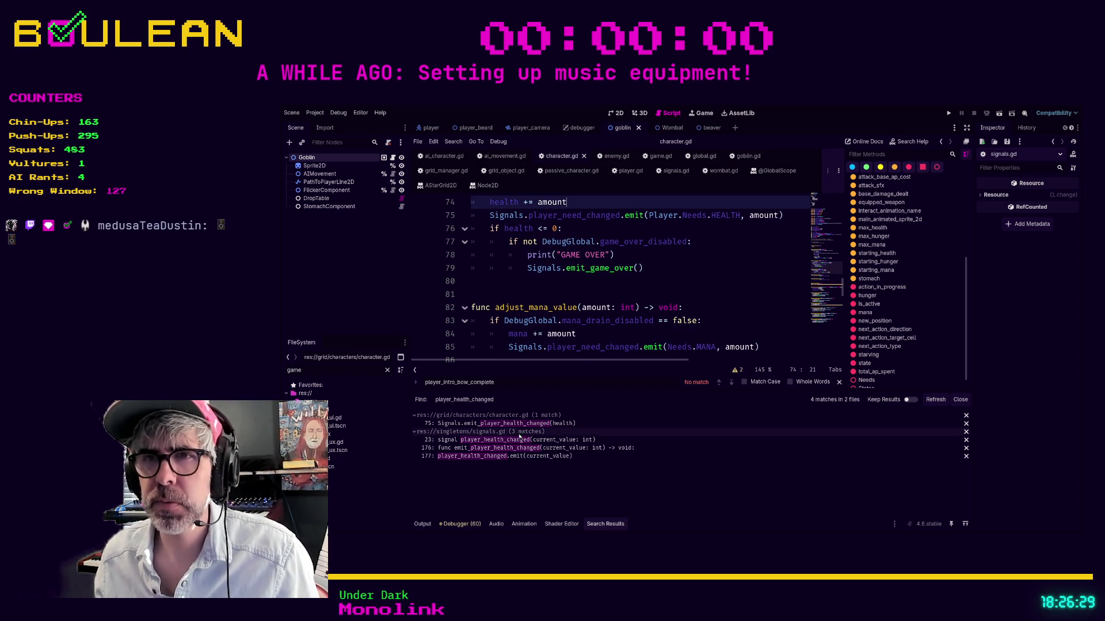
pyautogui.hotkey('ctrl', 's')
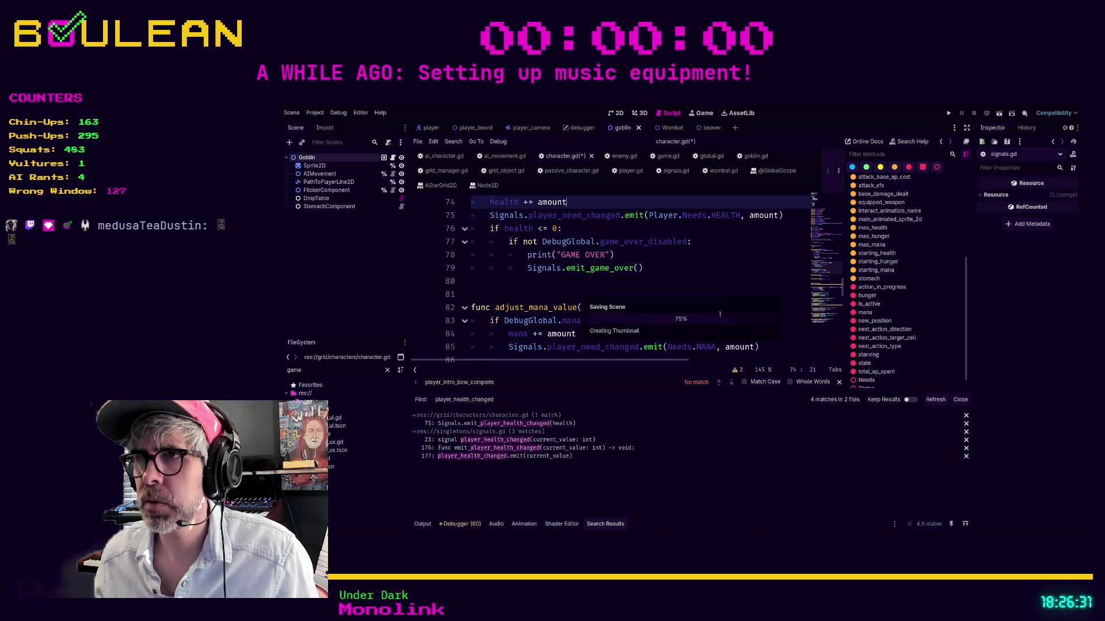
pyautogui.click(934, 401)
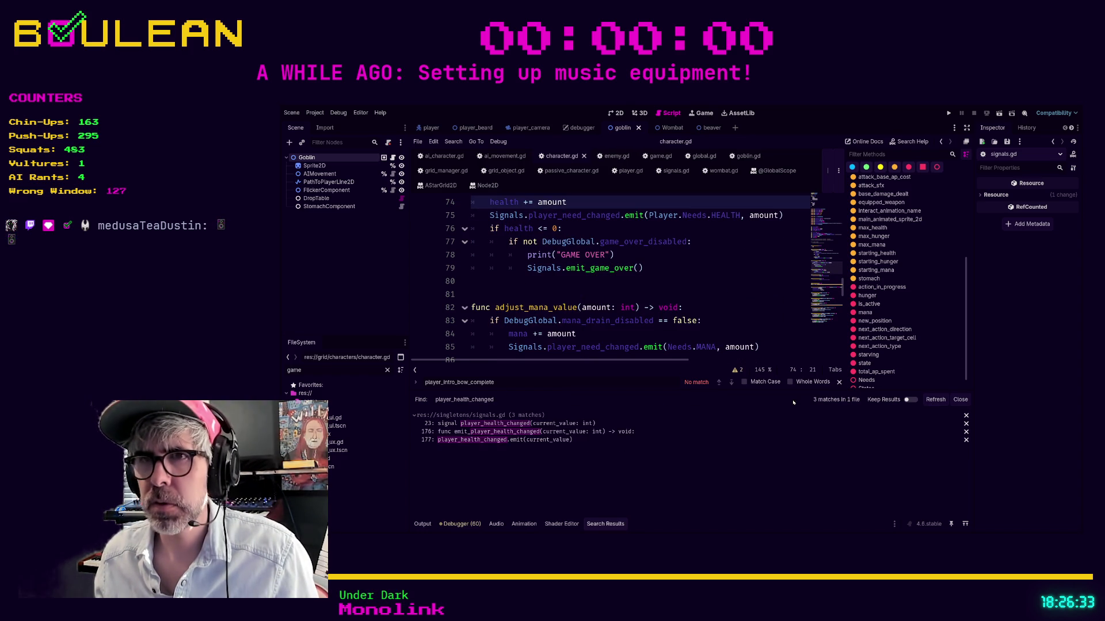
# Delete the player_health_changed signal declaration on line 23 of signals.gd.
pyautogui.click(552, 423)
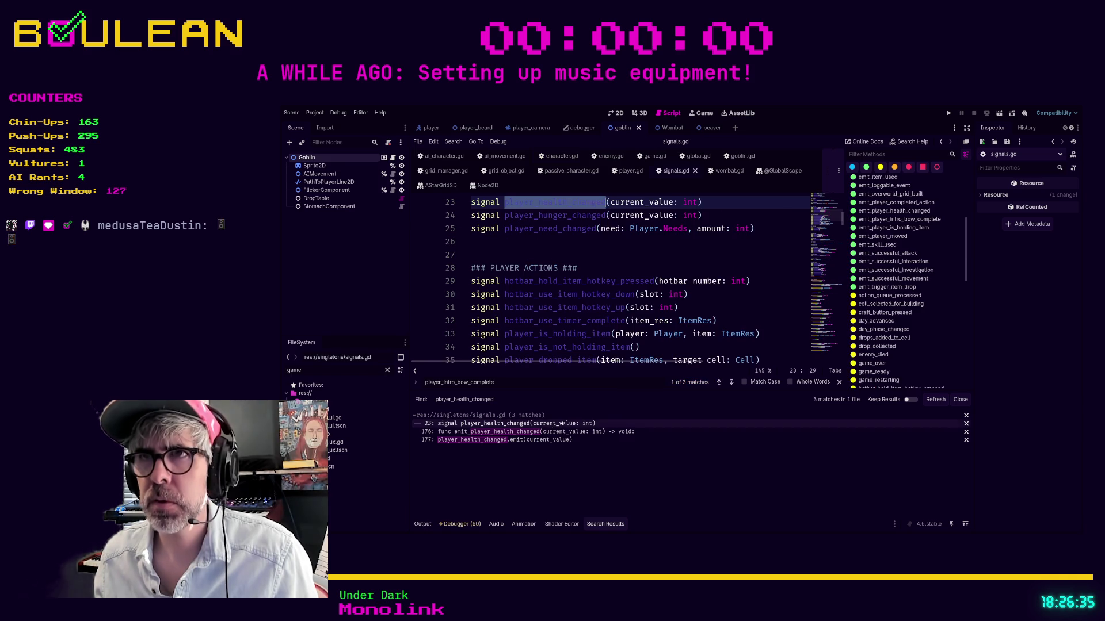
pyautogui.scroll(1, 720, 208)
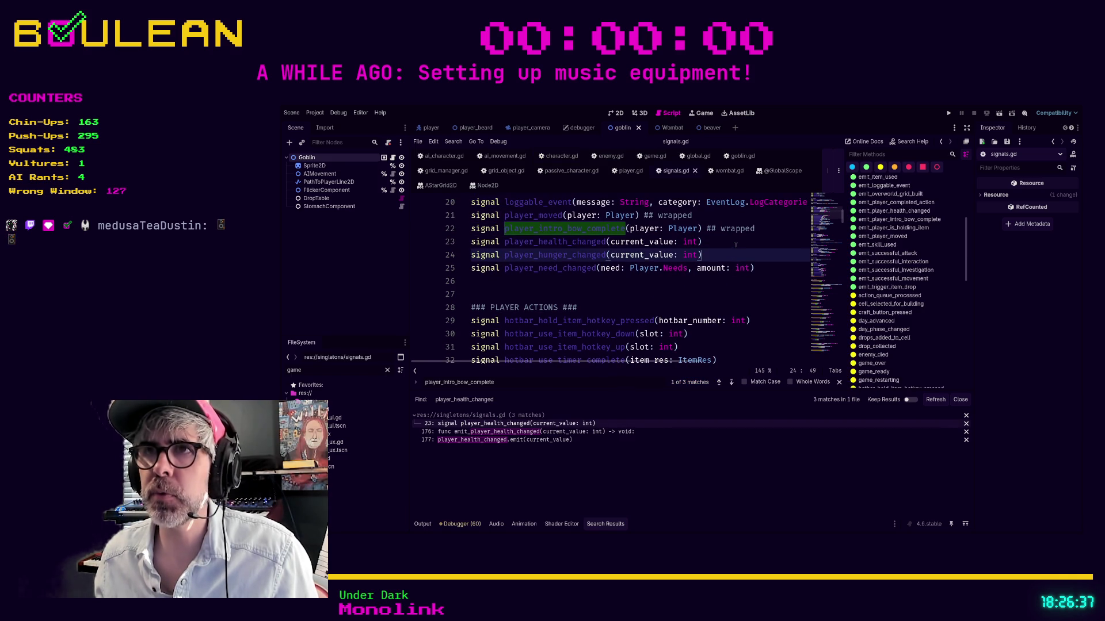
pyautogui.click(742, 242)
pyautogui.hotkey('shift', 'Home')
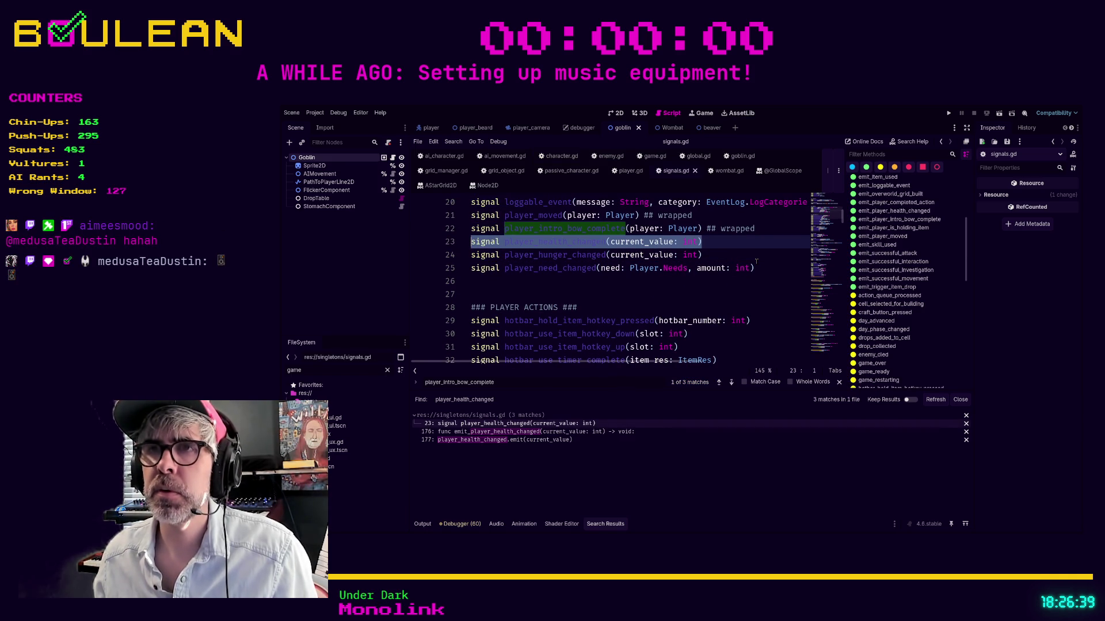
pyautogui.press('BackSpace')
pyautogui.press('BackSpace')
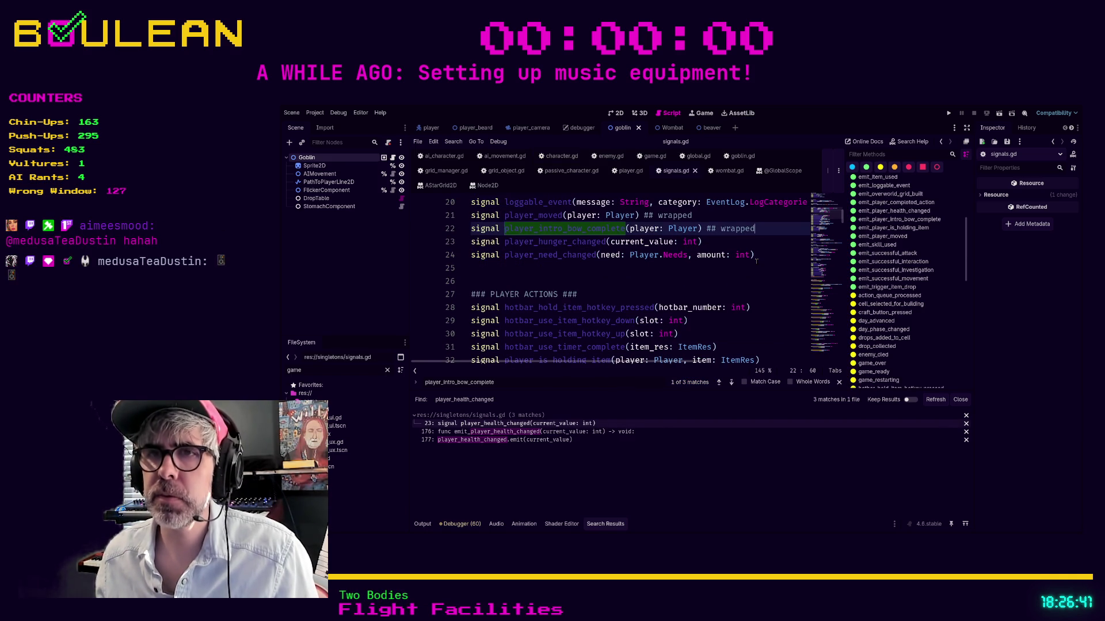
# Delete the emit_player_health_changed wrapper function and save signals.gd.
pyautogui.click(576, 432)
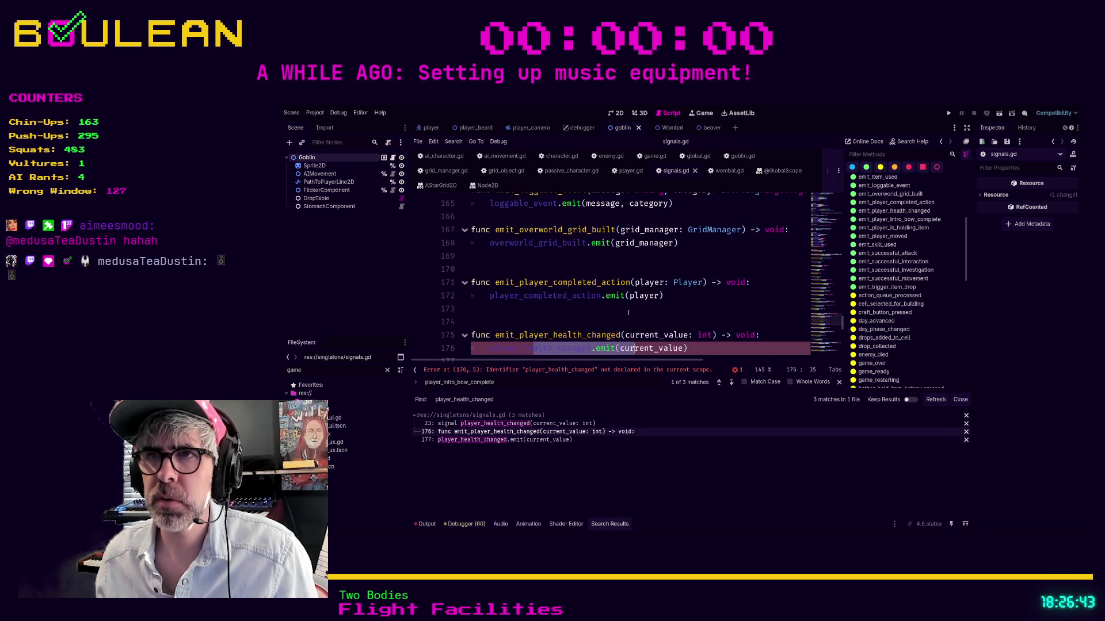
pyautogui.moveTo(473, 322); pyautogui.dragTo(460, 305)
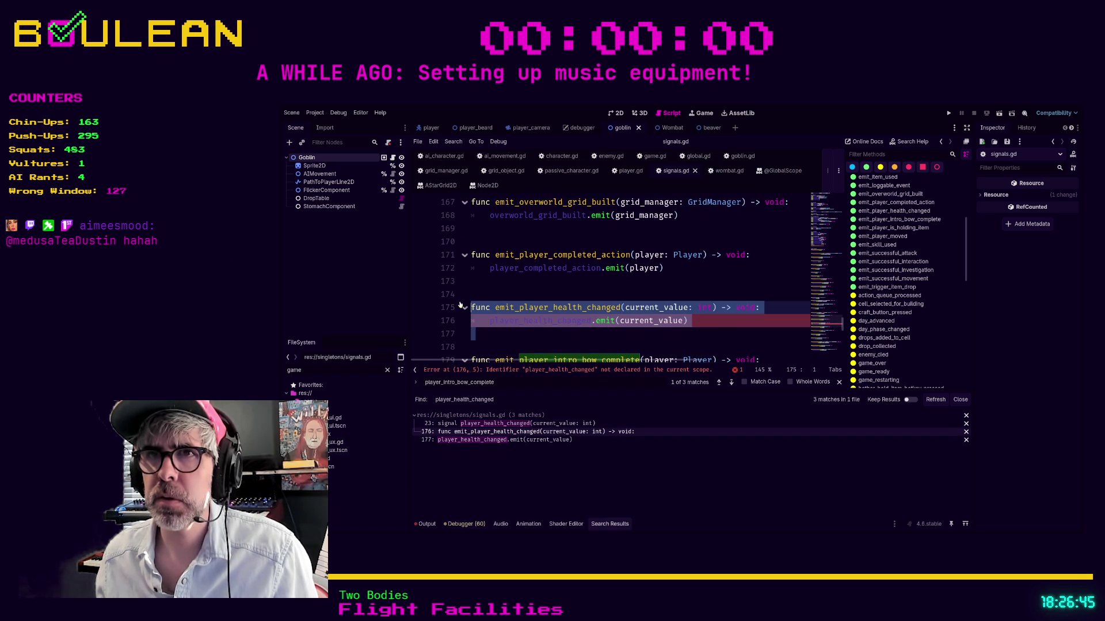
pyautogui.press('BackSpace')
pyautogui.press('BackSpace')
pyautogui.press('BackSpace')
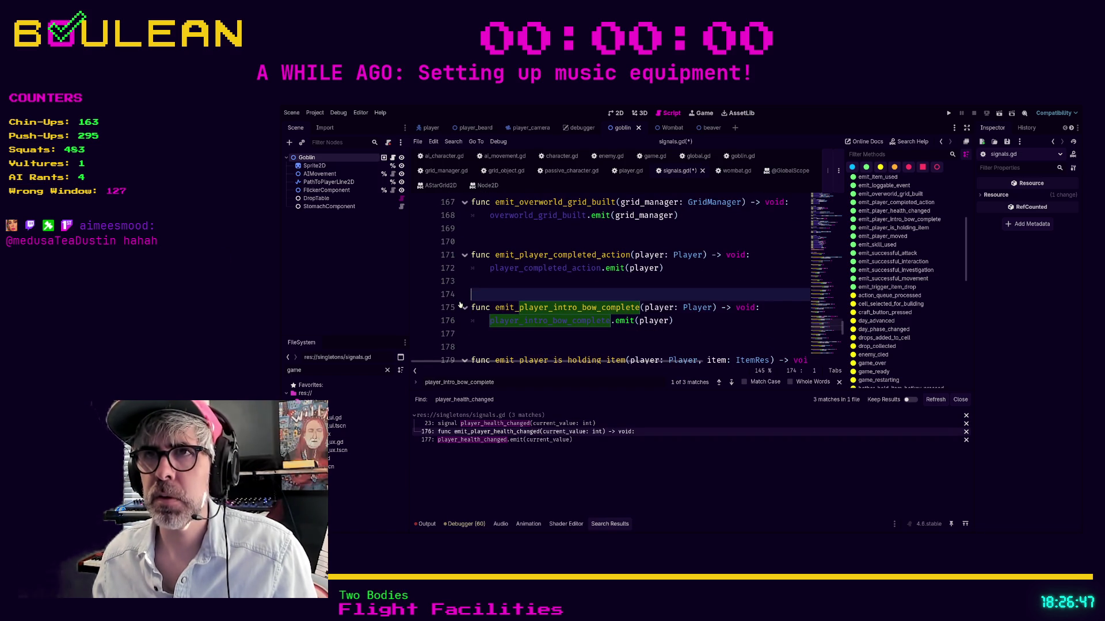
pyautogui.hotkey('ctrl', 's')
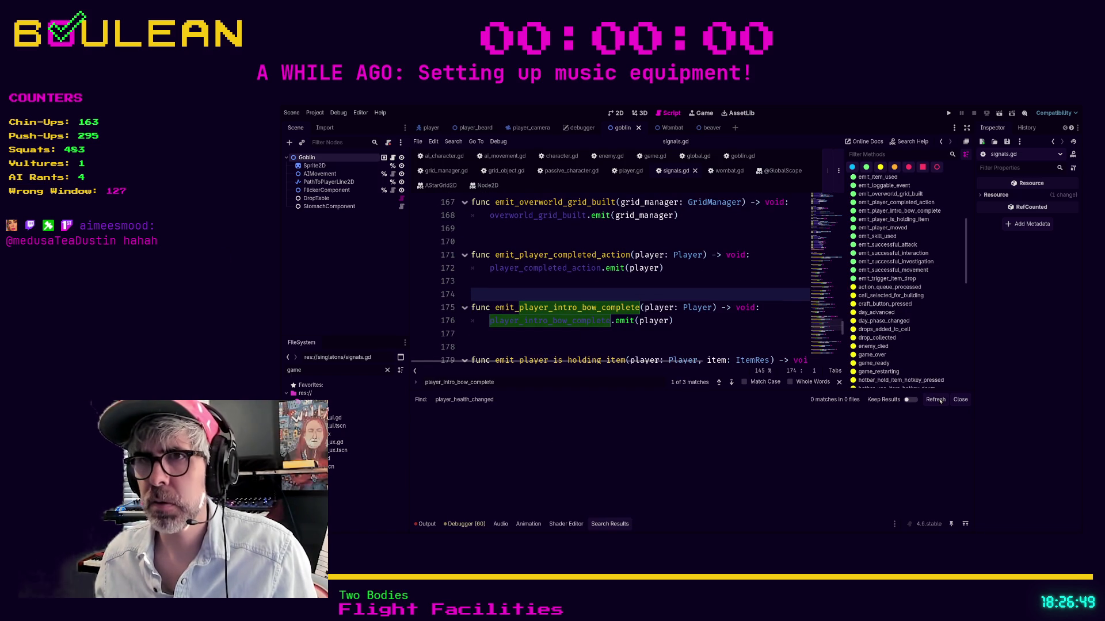
pyautogui.press('Down')
pyautogui.press('Down')
pyautogui.press('Down')
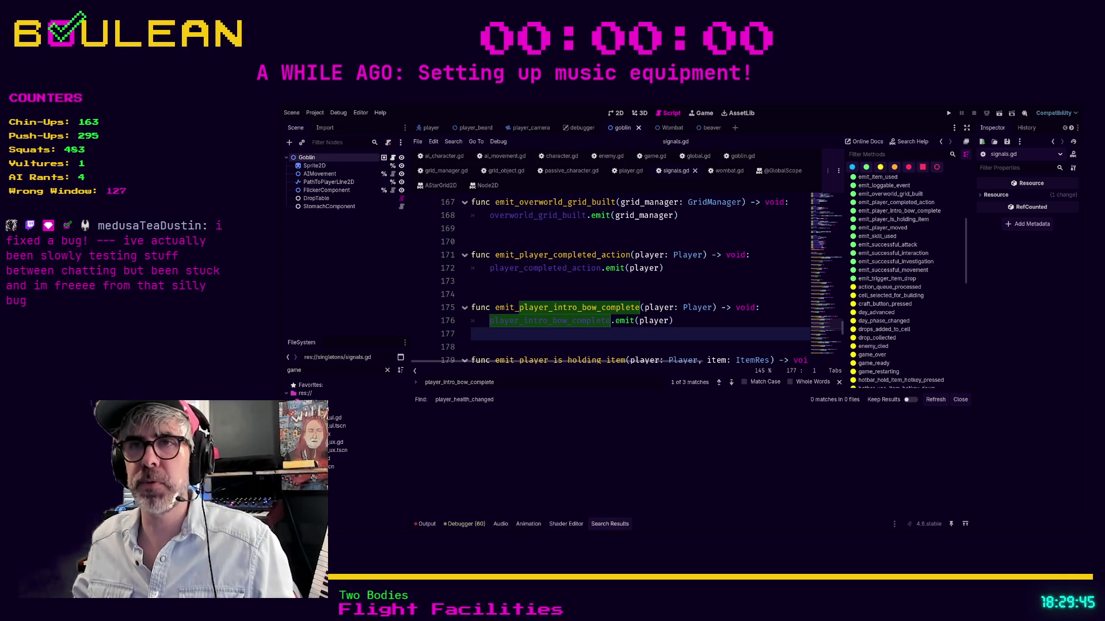
pyautogui.press('Down')
pyautogui.scroll(-1, 528, 301)
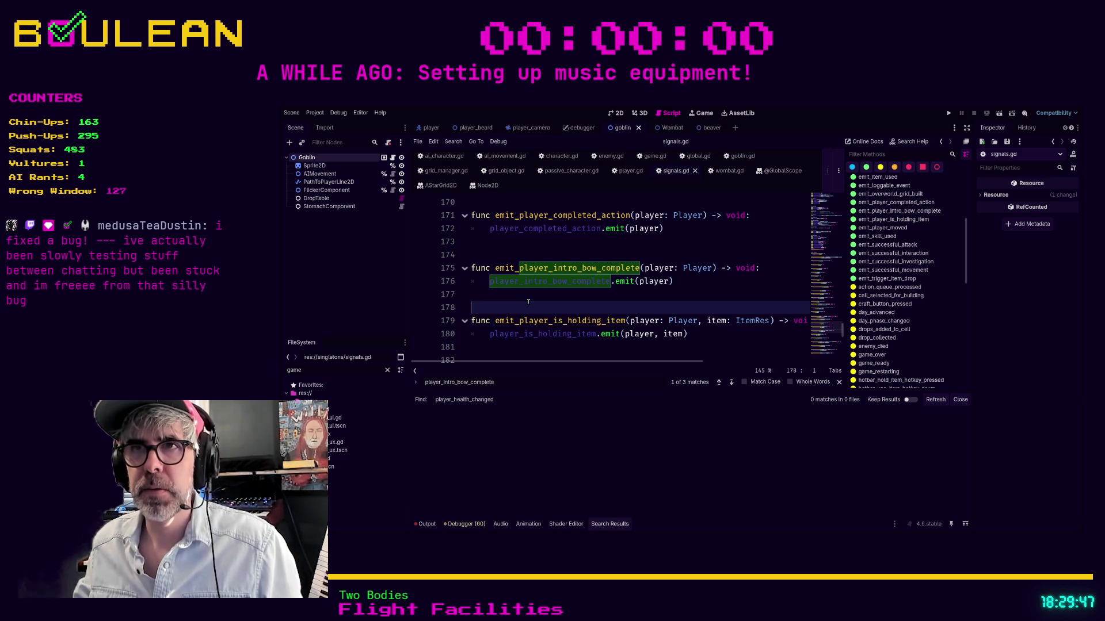
pyautogui.click(527, 298)
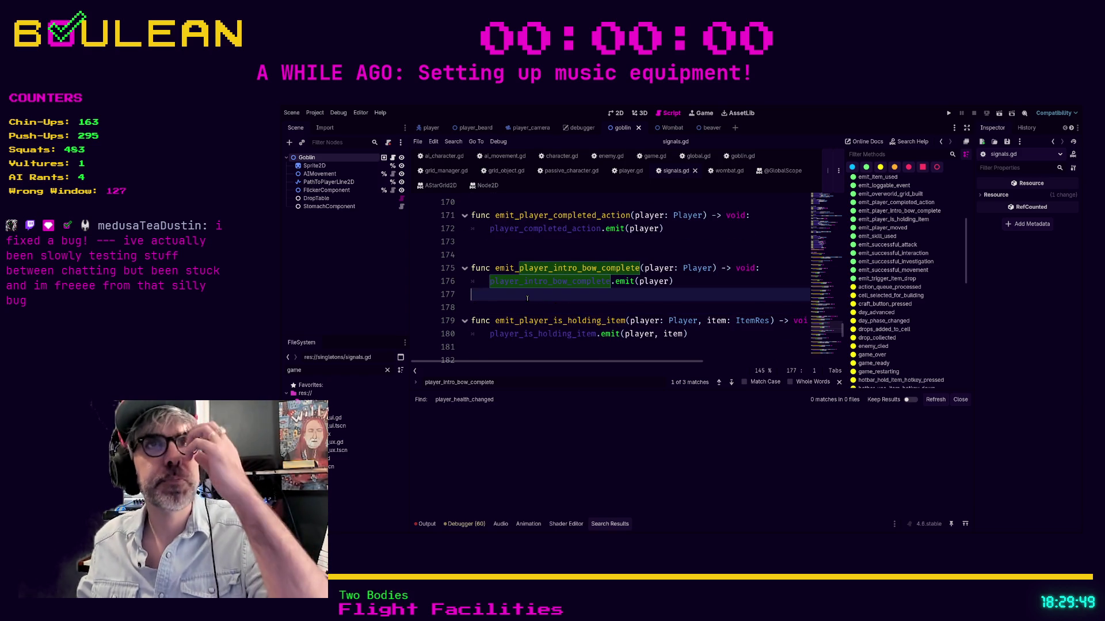
pyautogui.moveTo(527, 298); pyautogui.dragTo(577, 323)
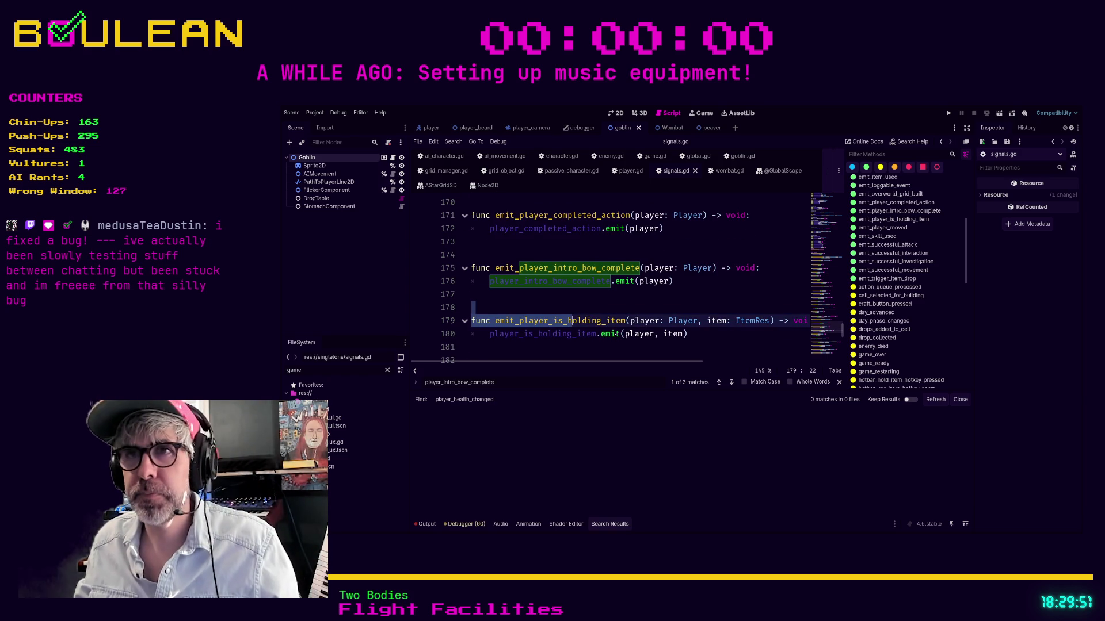
pyautogui.click(565, 304)
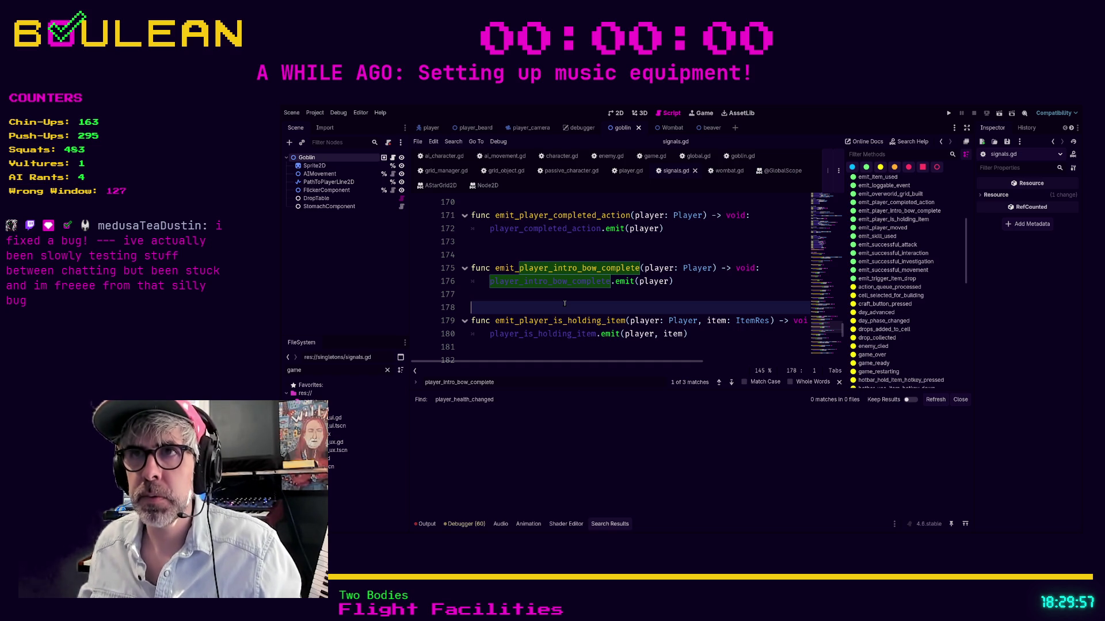
pyautogui.click(557, 300)
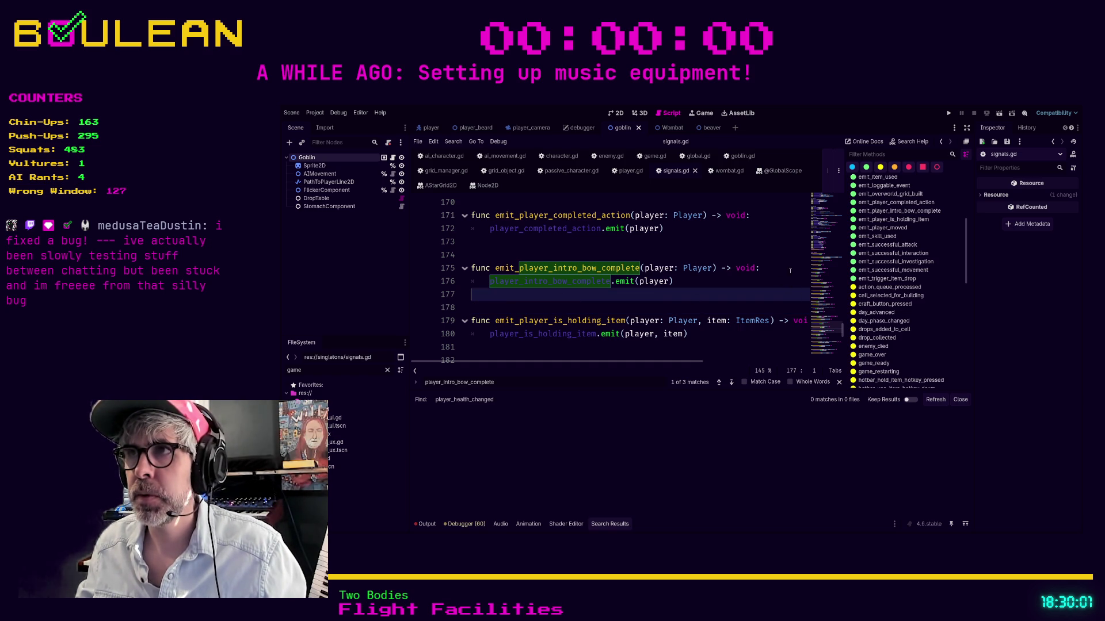
pyautogui.scroll(20, 771, 265)
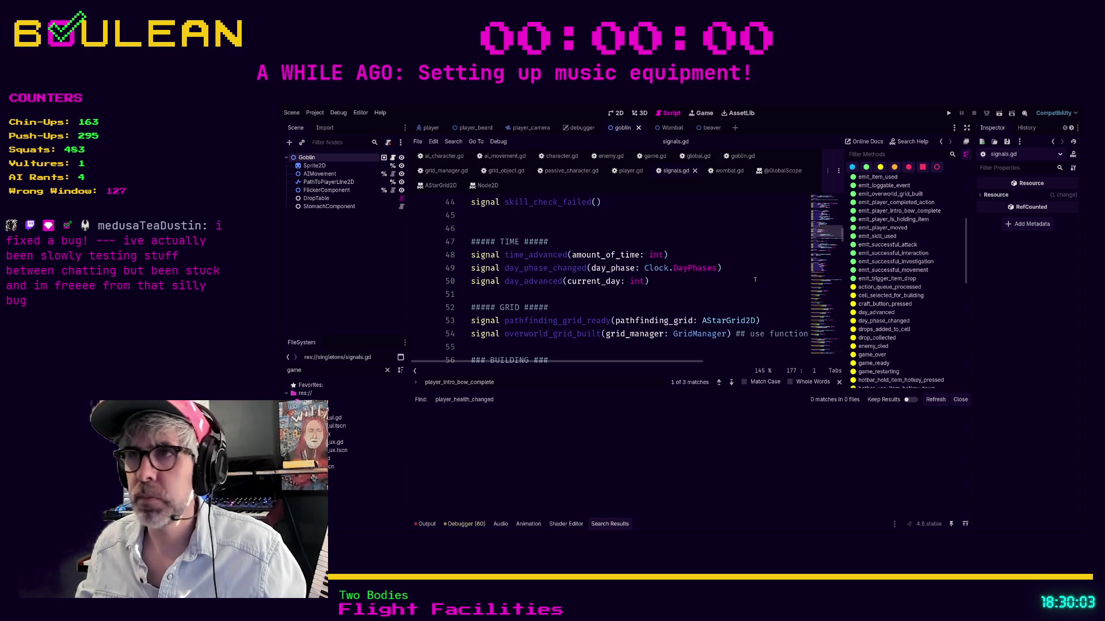
pyautogui.scroll(5, 755, 280)
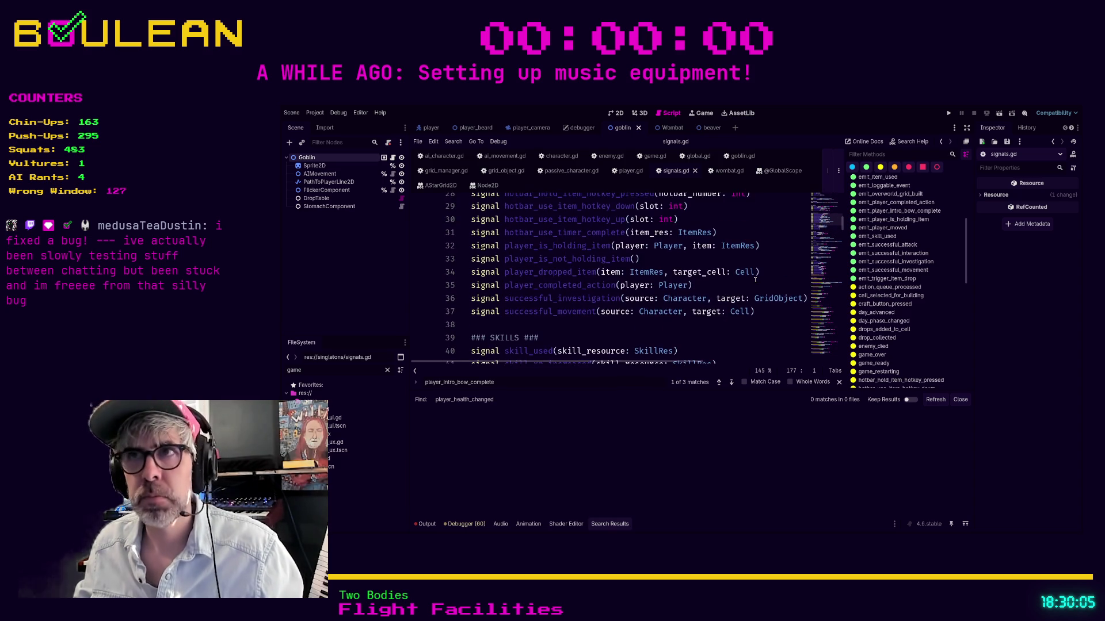
pyautogui.scroll(3, 754, 280)
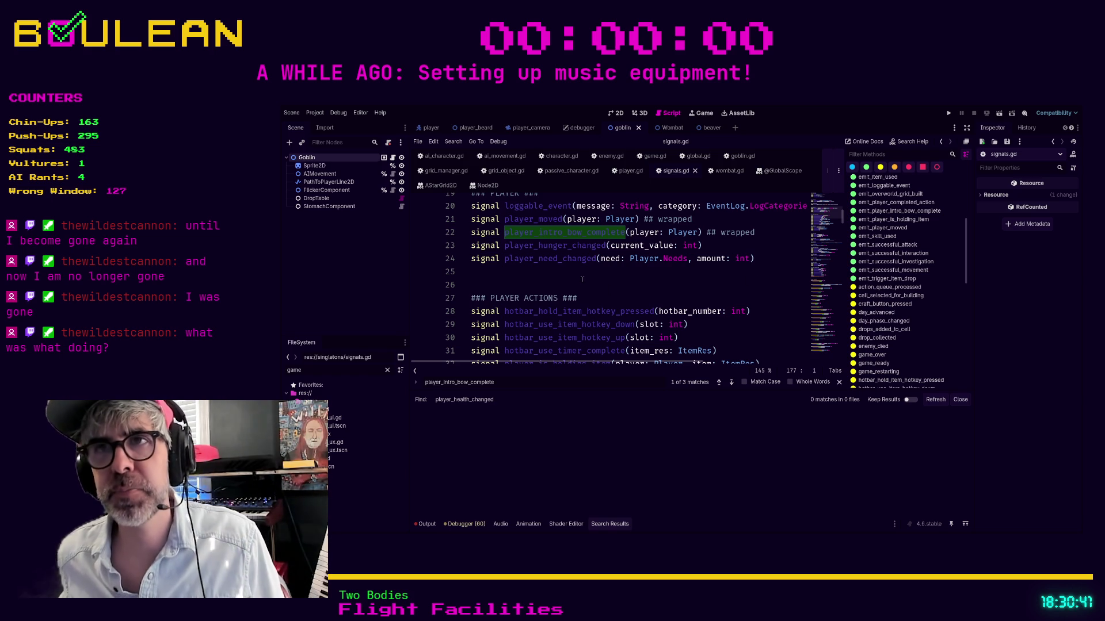
pyautogui.click(514, 282)
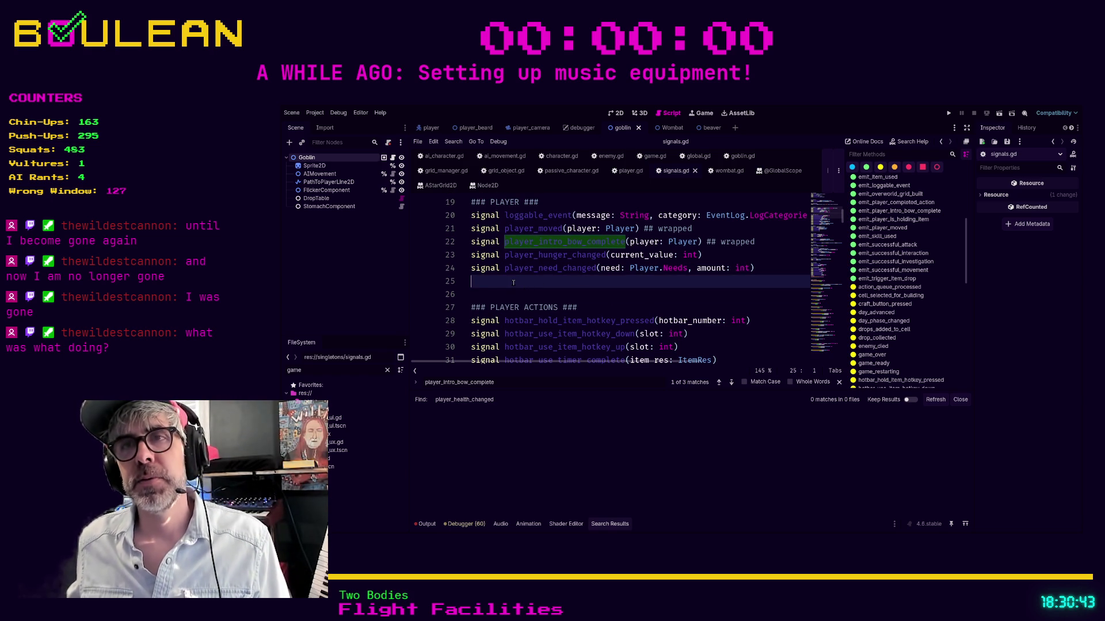
pyautogui.click(476, 295)
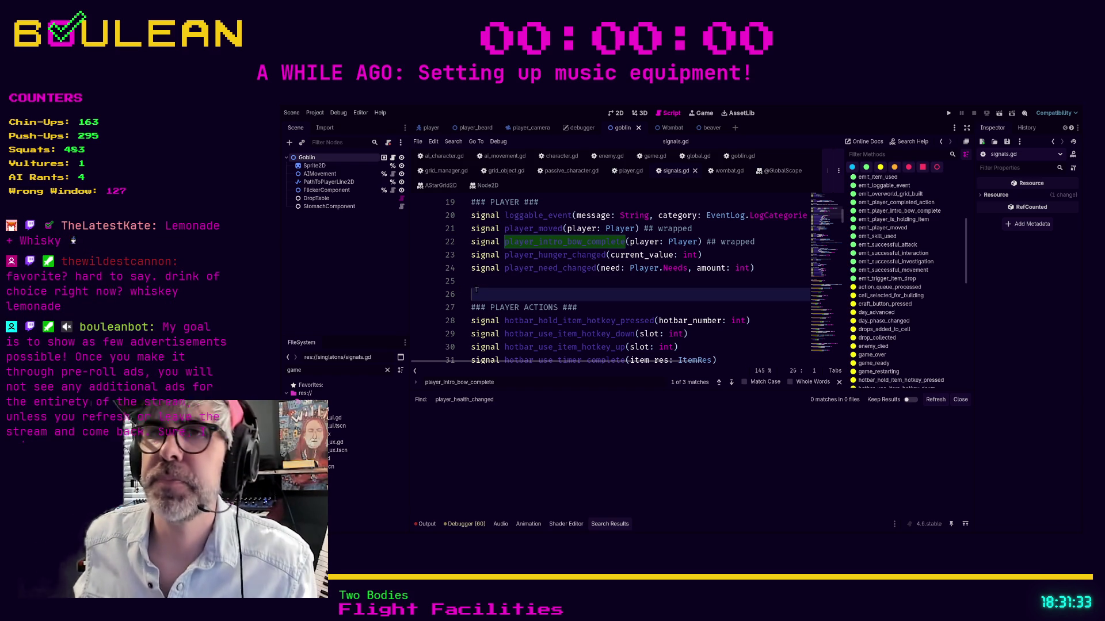
pyautogui.click(486, 280)
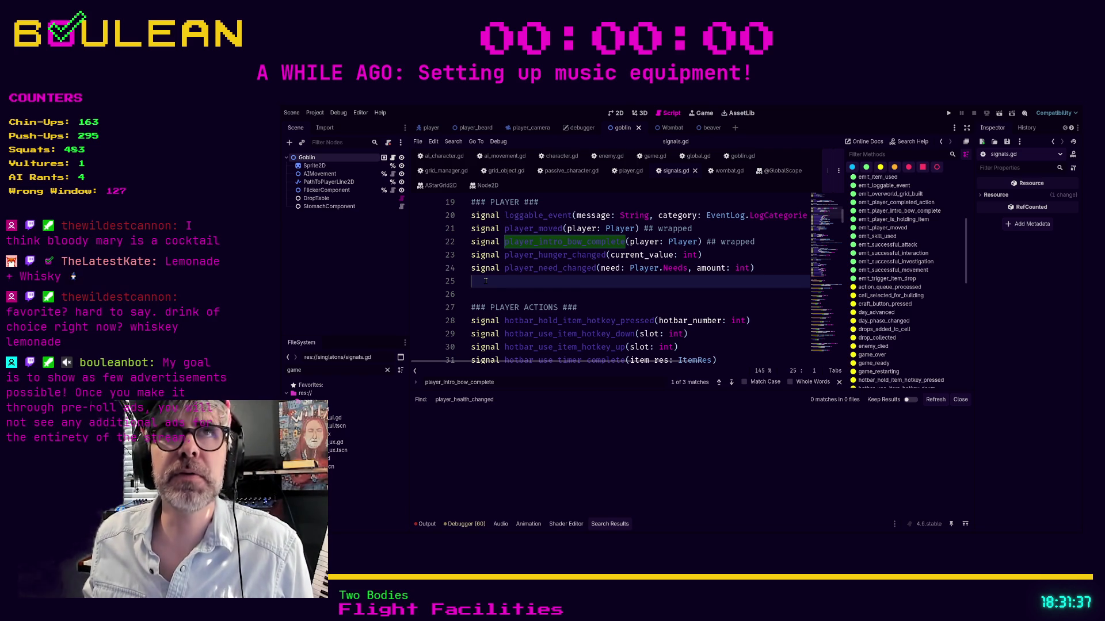
pyautogui.click(504, 297)
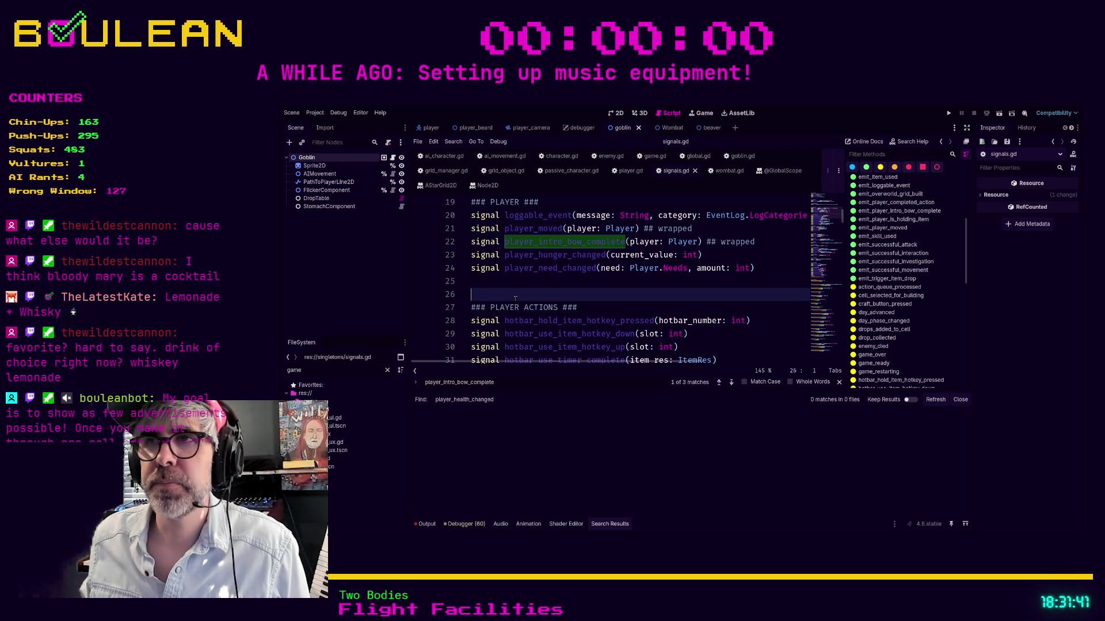
pyautogui.scroll(2, 506, 298)
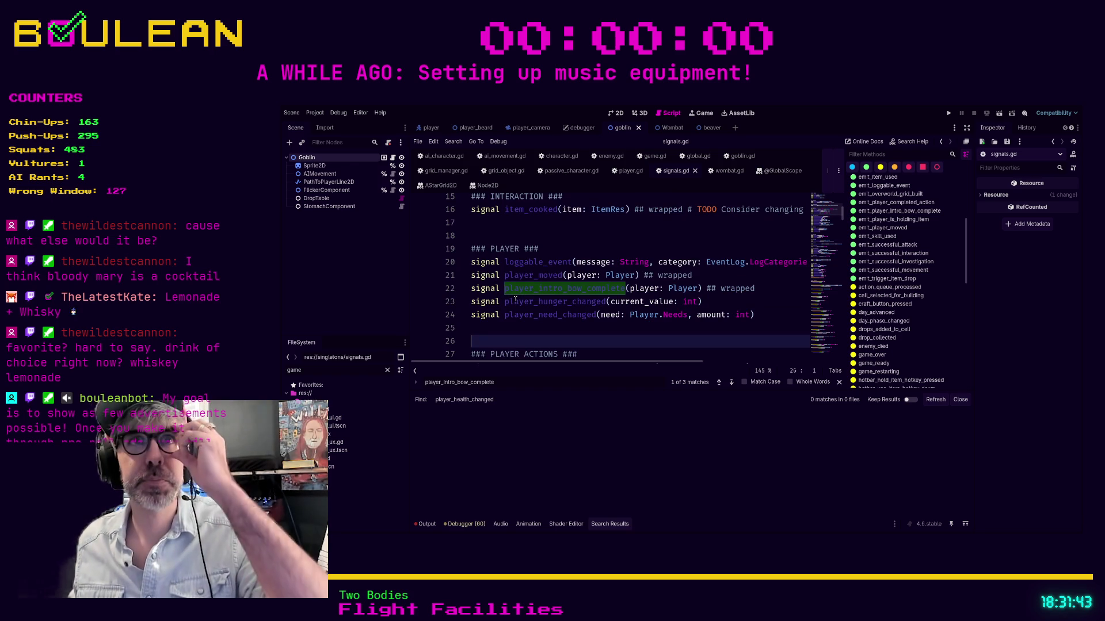
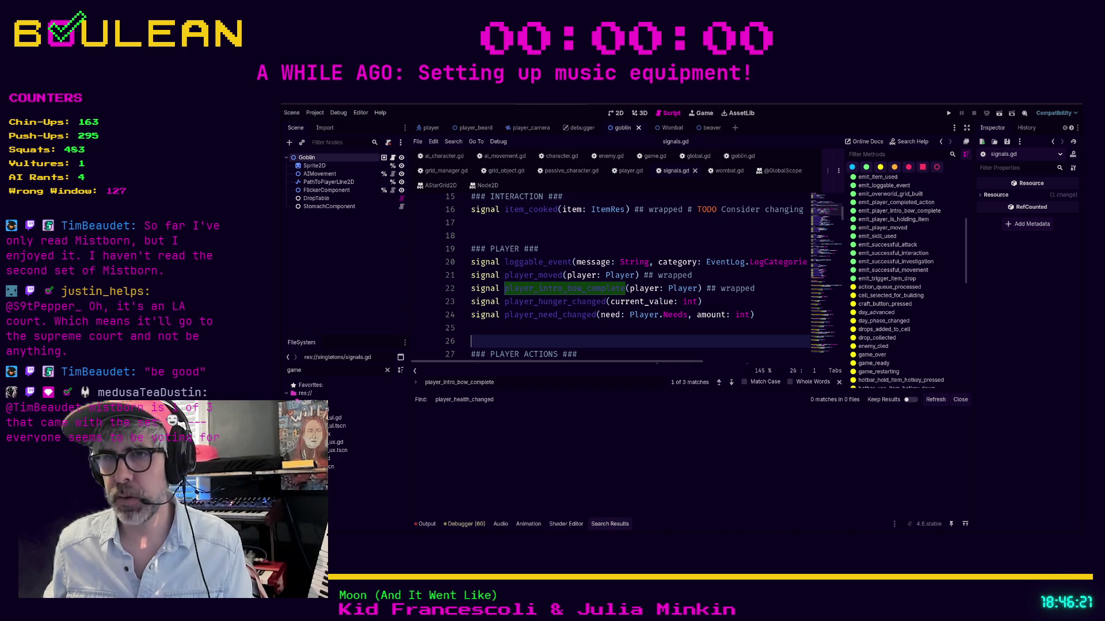
# Switch from the Godot script editor to Brave's 'plank ed ed eddy' image results.
pyautogui.hotkey('alt', 'Tab')
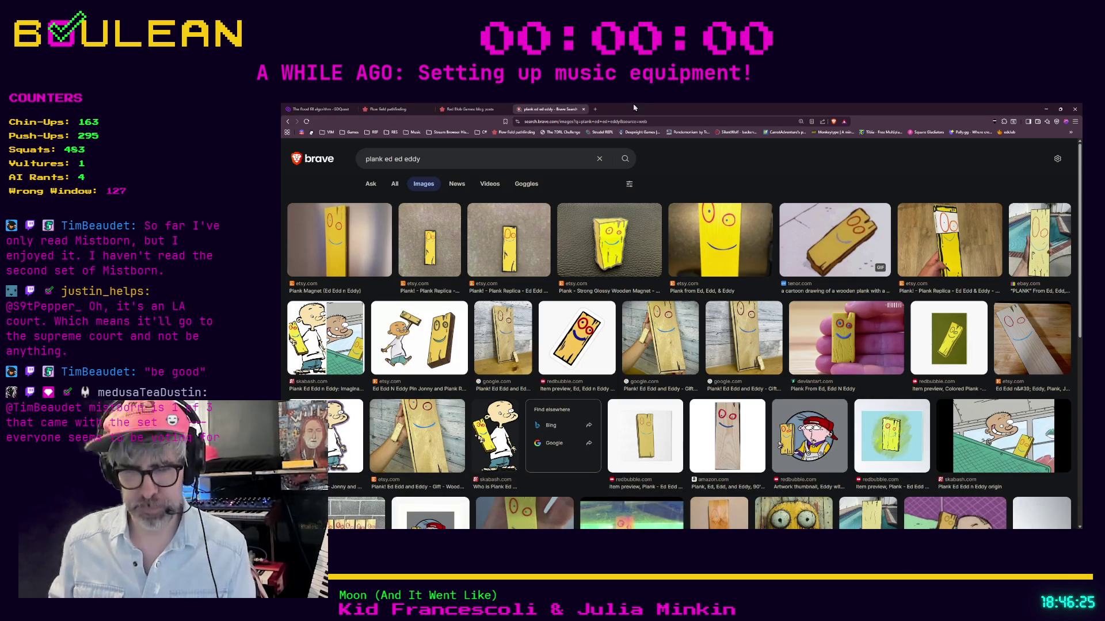
# Search for 'redwall wikipedia' in a new browser tab.
pyautogui.hotkey('ctrl', 't')
pyautogui.write('redwall wi')
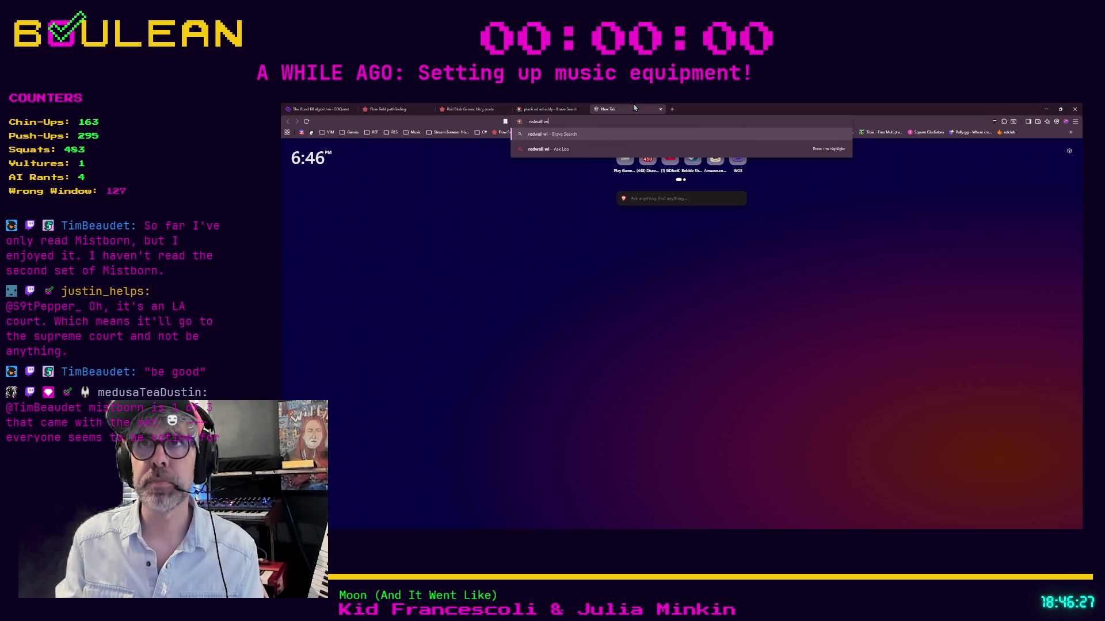
pyautogui.write('kipedia')
pyautogui.press('Return')
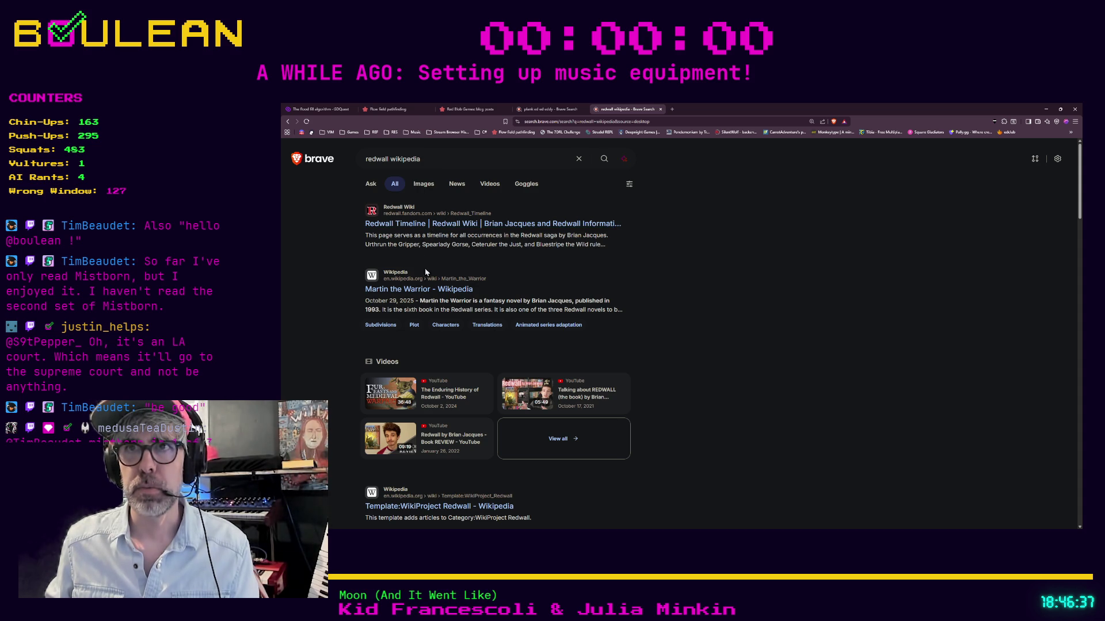
# Open the Martin the Warrior Wikipedia result, skim it, and follow its Redwall series link.
pyautogui.click(433, 290)
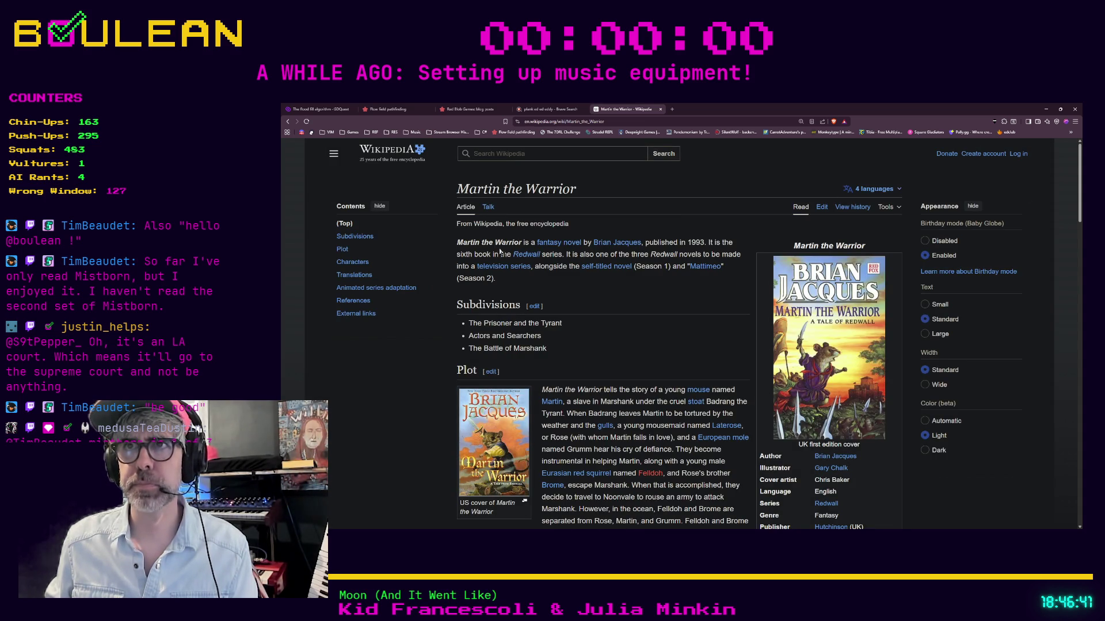
pyautogui.moveTo(548, 246)
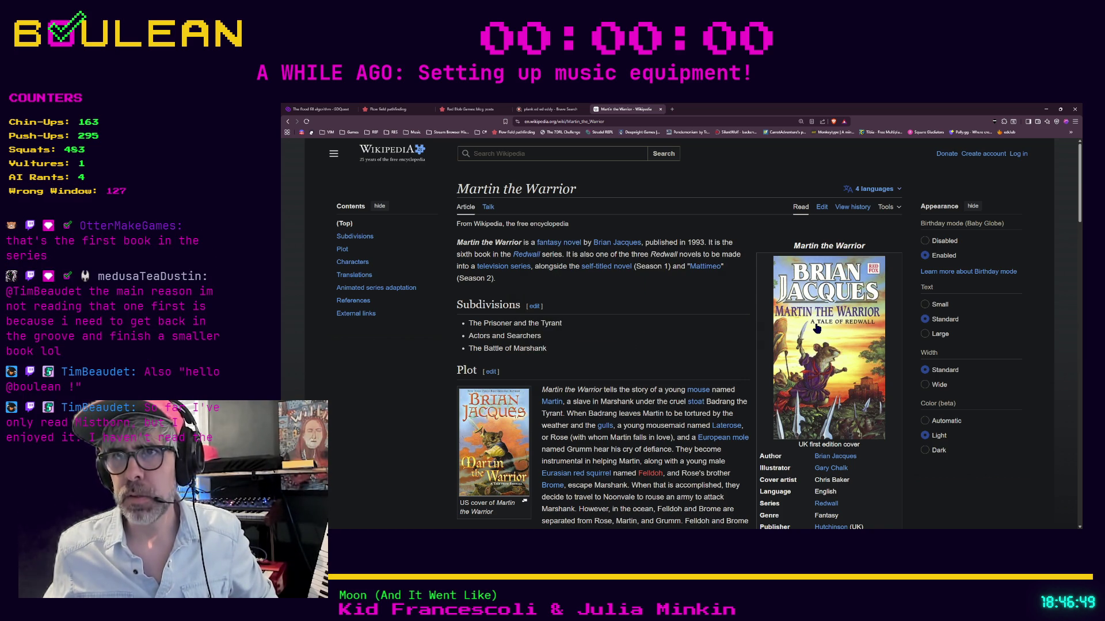
pyautogui.scroll(-2, 723, 326)
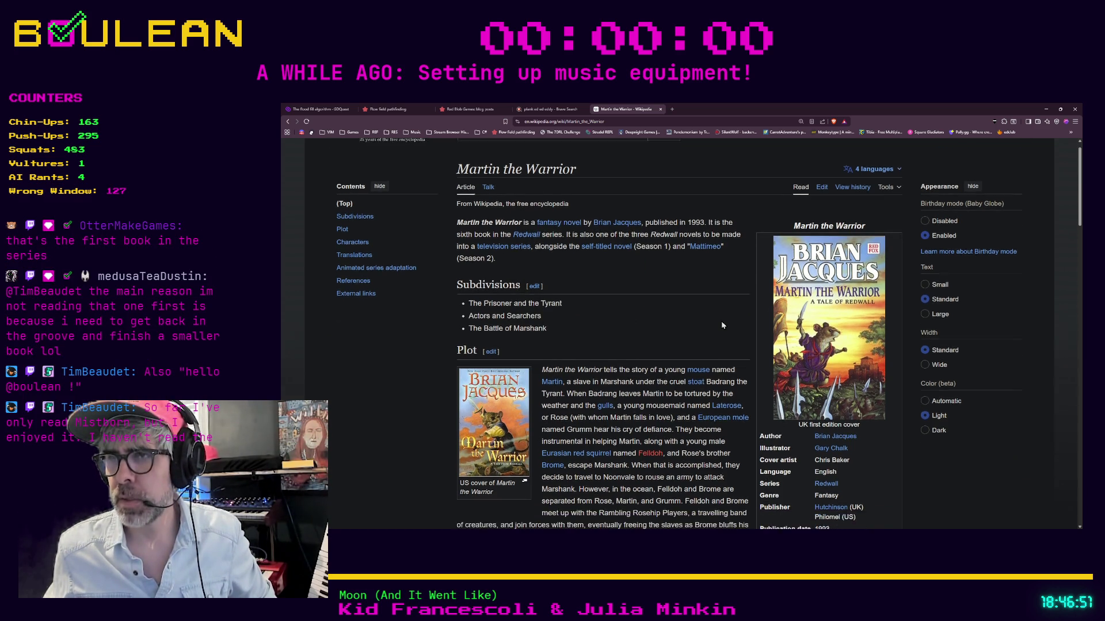
pyautogui.scroll(-3, 720, 320)
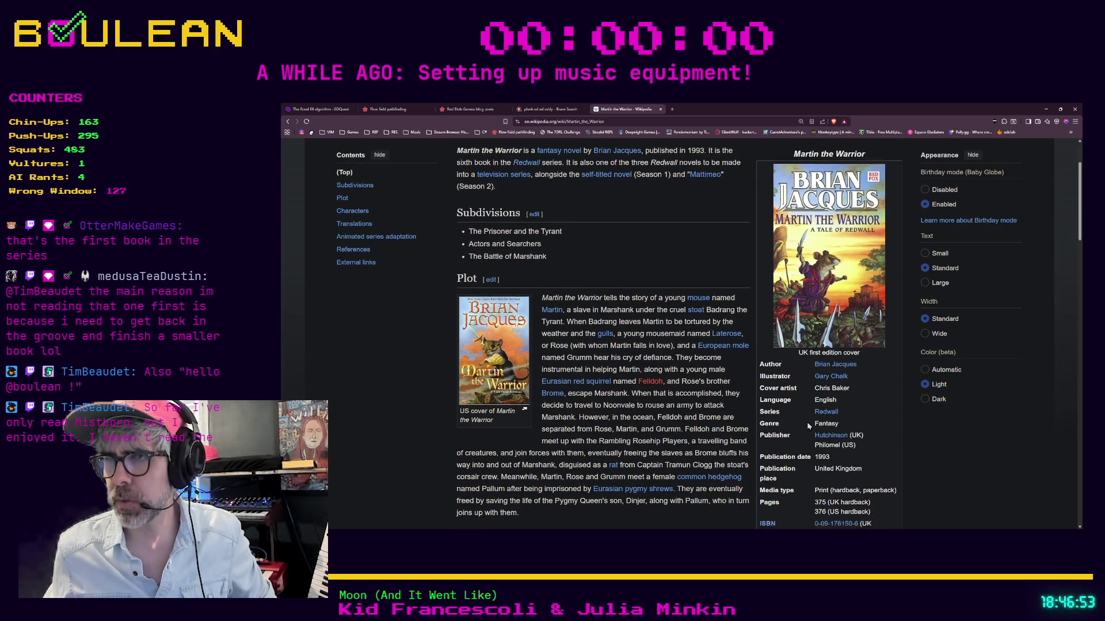
pyautogui.scroll(2, 766, 392)
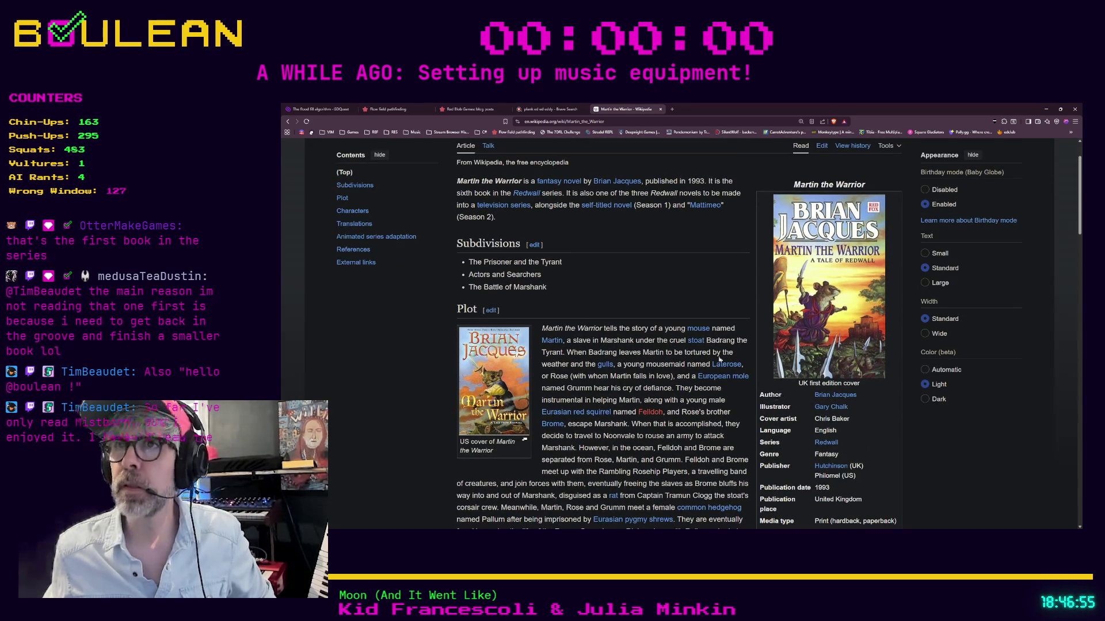
pyautogui.scroll(2, 718, 359)
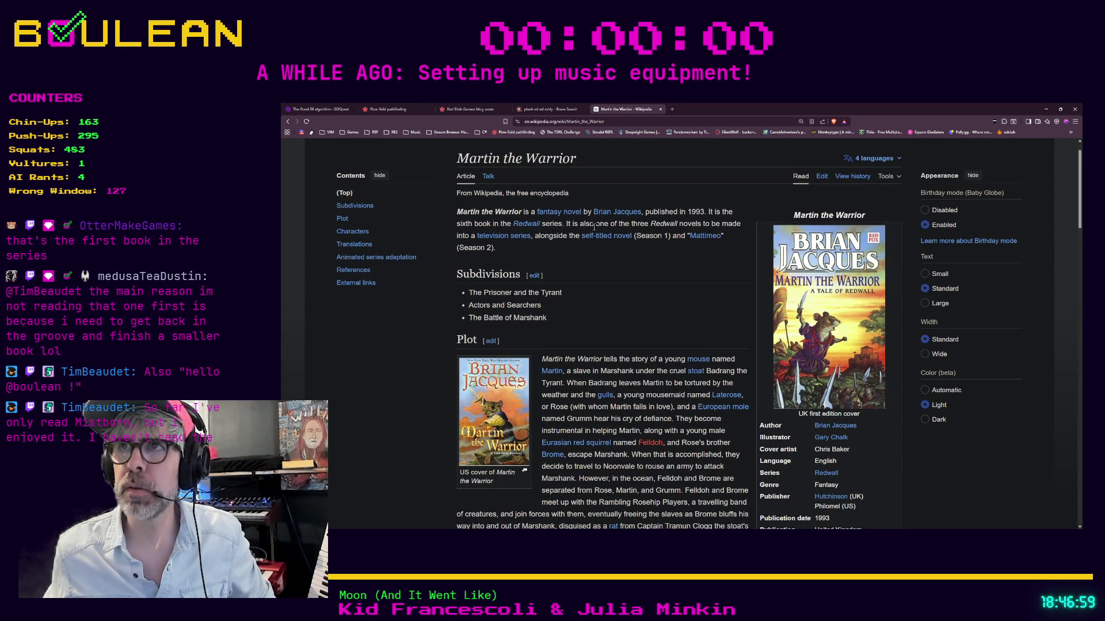
pyautogui.click(525, 231)
# Scroll down to the Redwall Books table of 22 novels, then back up to the overview.
pyautogui.scroll(-1, 637, 262)
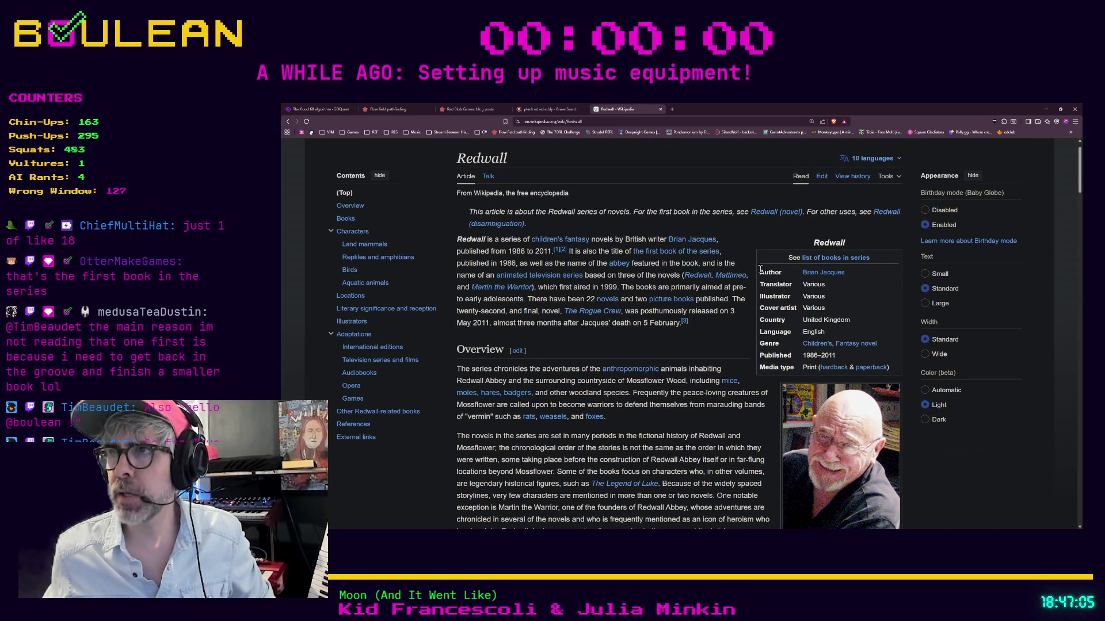
pyautogui.moveTo(620, 264)
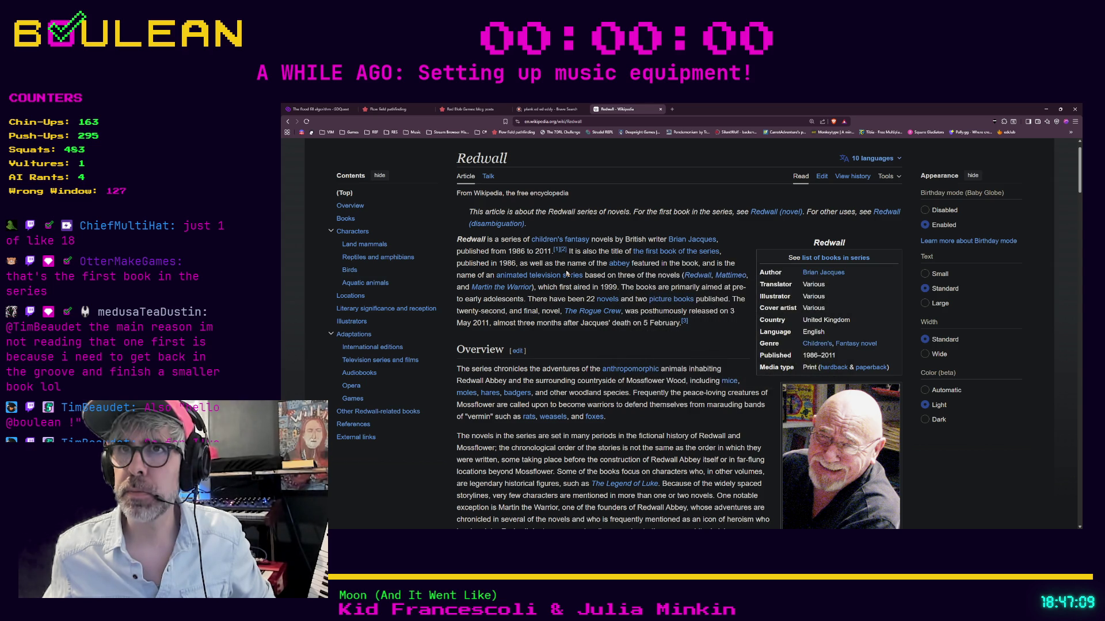
pyautogui.scroll(-8, 567, 273)
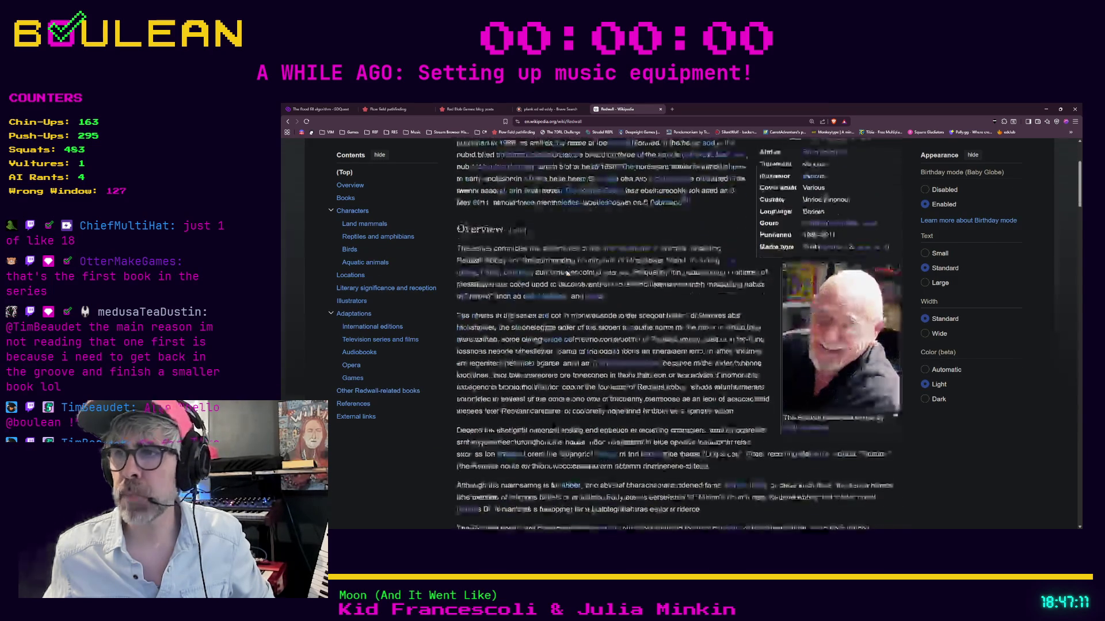
pyautogui.scroll(-3, 566, 270)
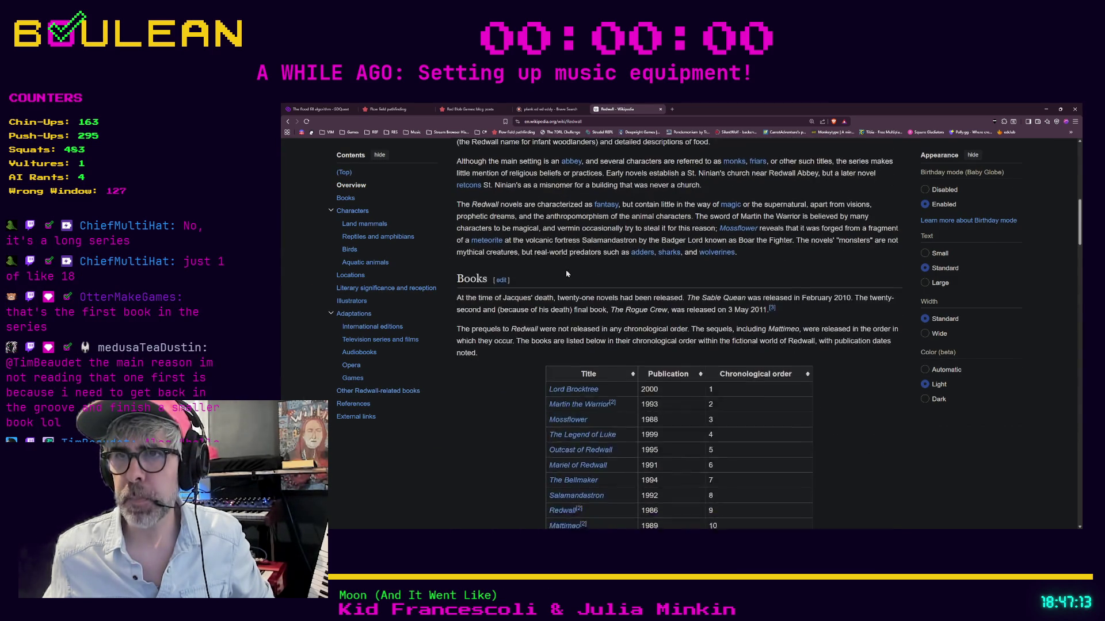
pyautogui.scroll(-3, 566, 273)
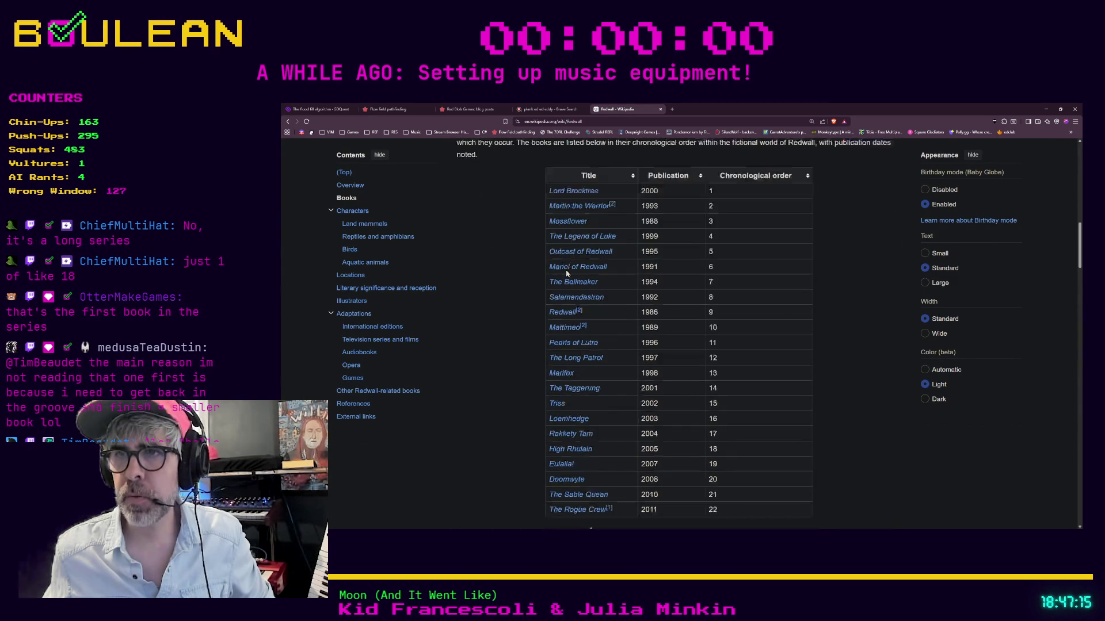
pyautogui.moveTo(566, 273)
pyautogui.scroll(-1, 566, 273)
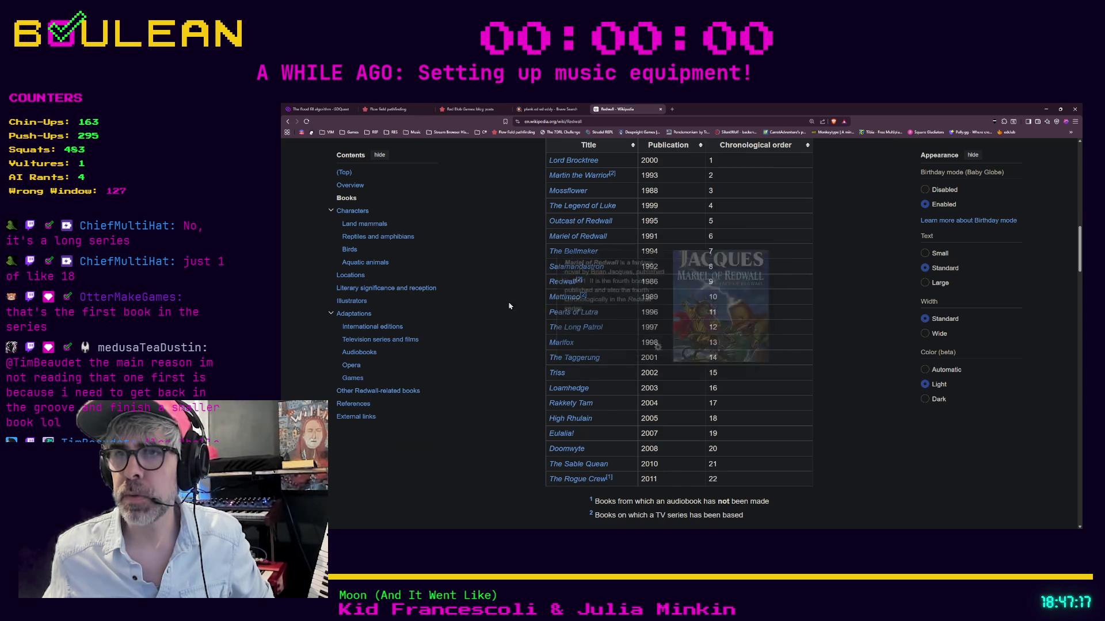
pyautogui.scroll(10, 531, 329)
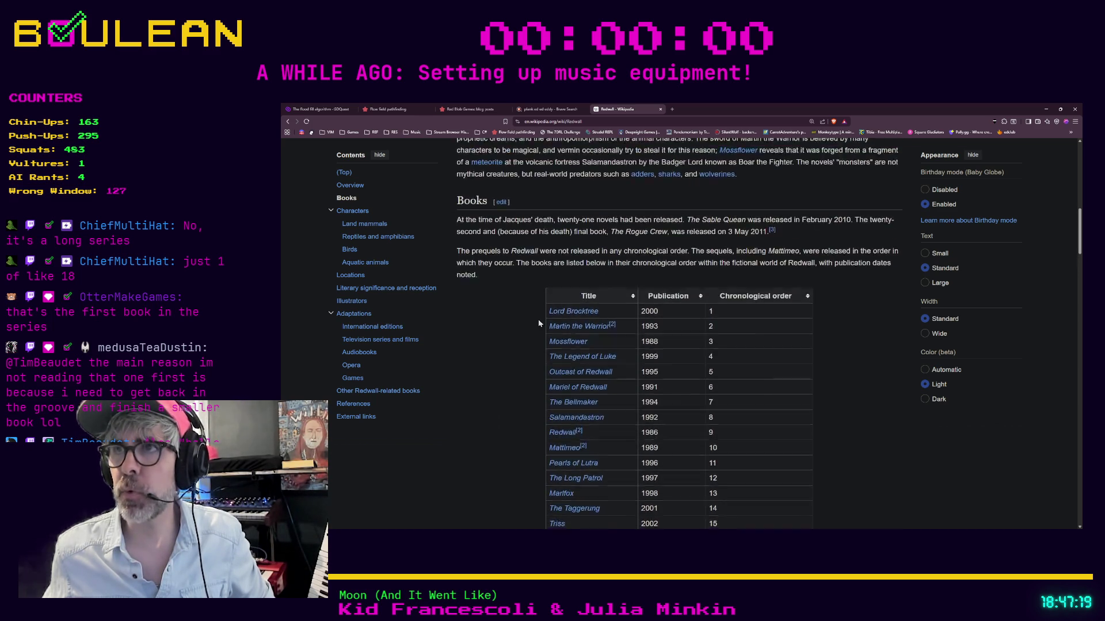
pyautogui.scroll(5, 739, 334)
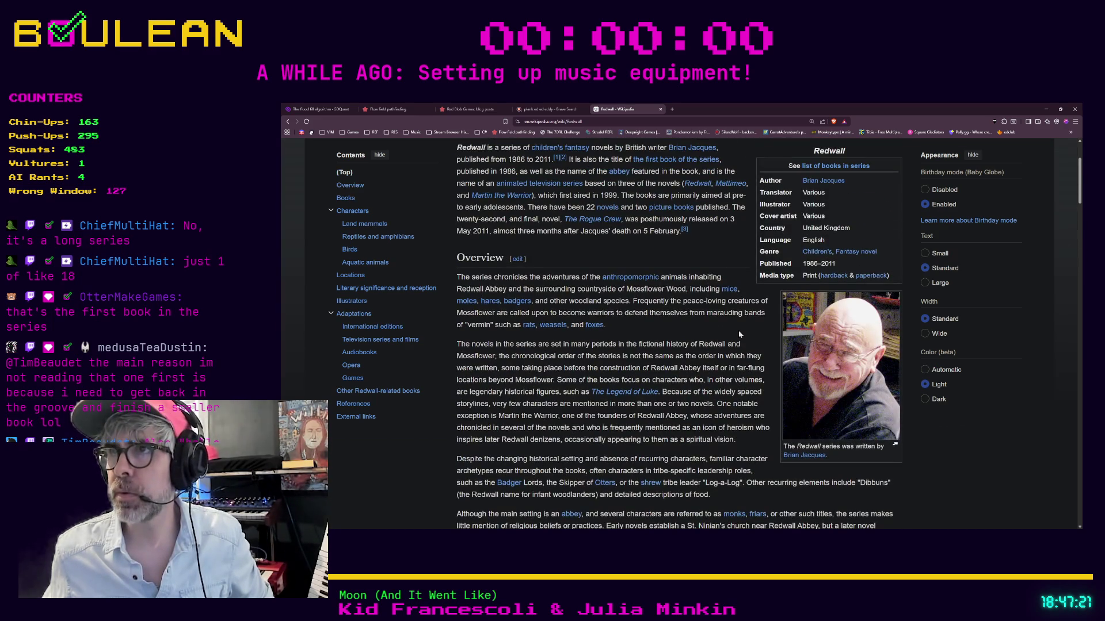
pyautogui.scroll(1, 739, 335)
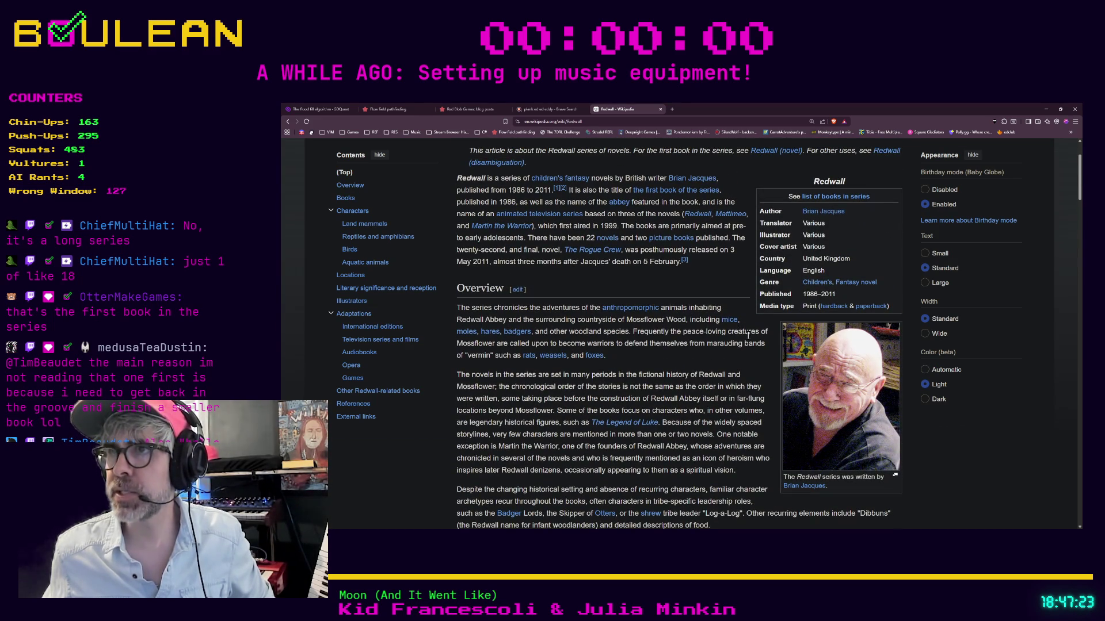
pyautogui.scroll(2, 748, 363)
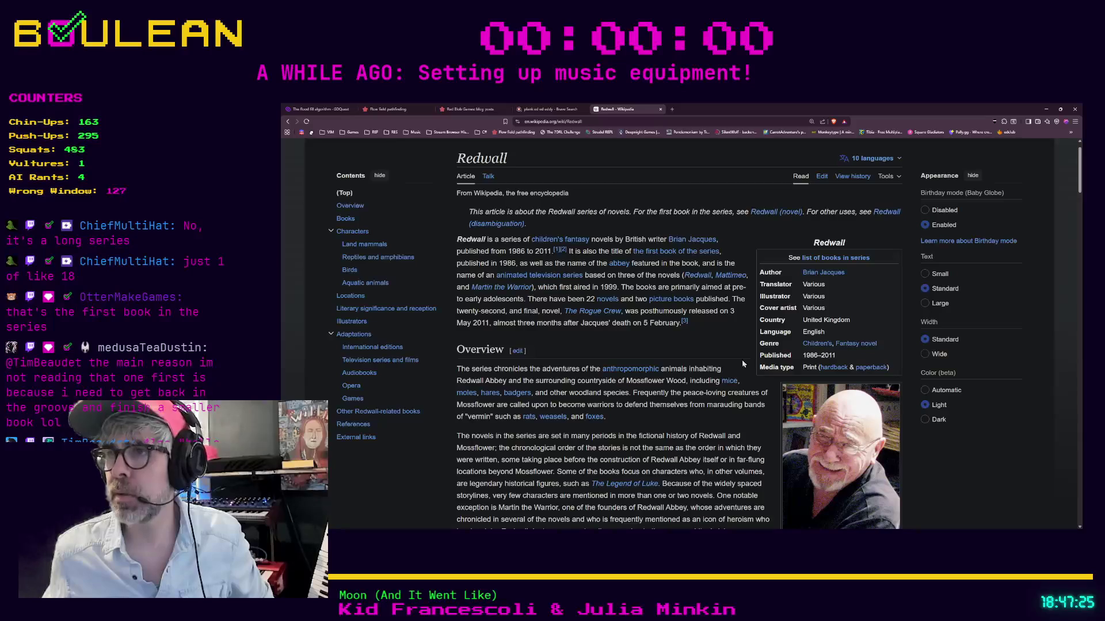
pyautogui.scroll(-2, 742, 363)
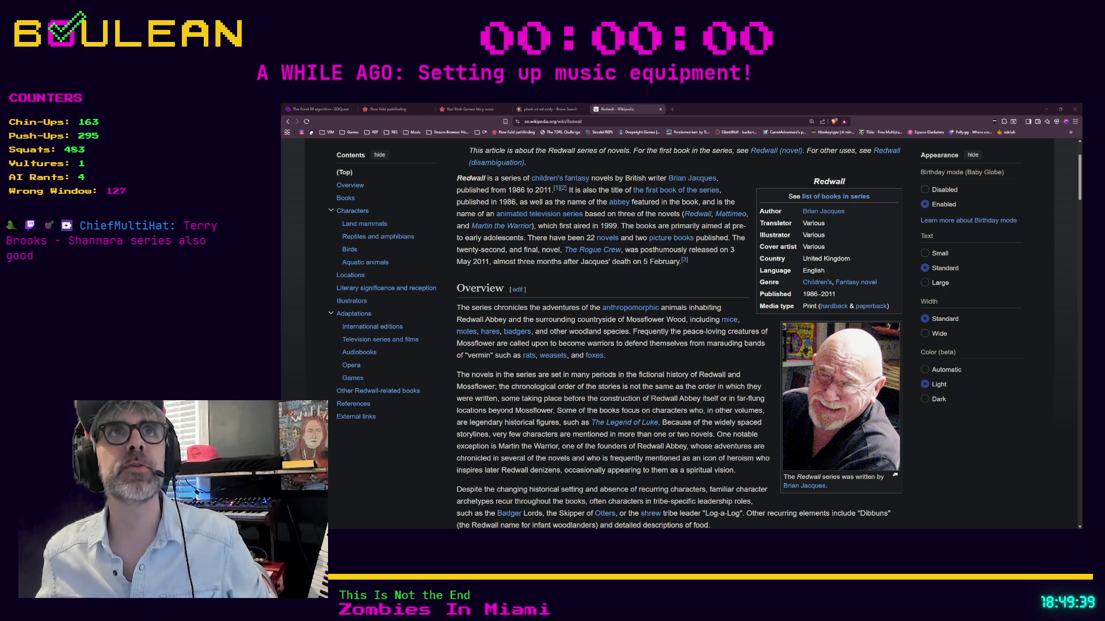
# Browse the Redwall Books table, then open Brian Jacques's article from the photo caption.
pyautogui.scroll(-10, 679, 333)
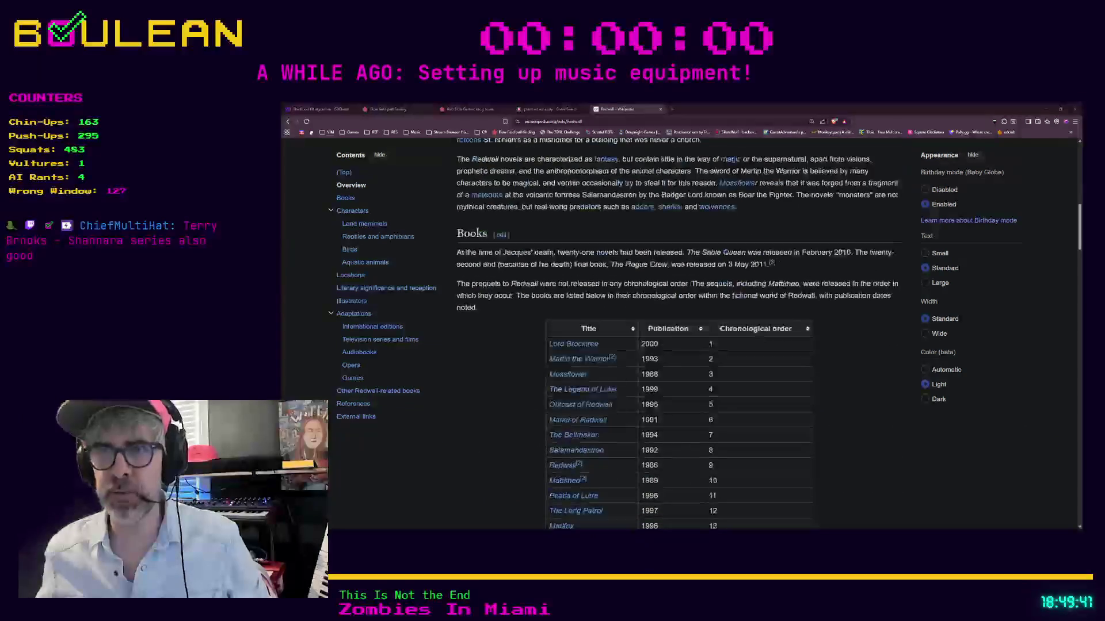
pyautogui.scroll(-2, 678, 334)
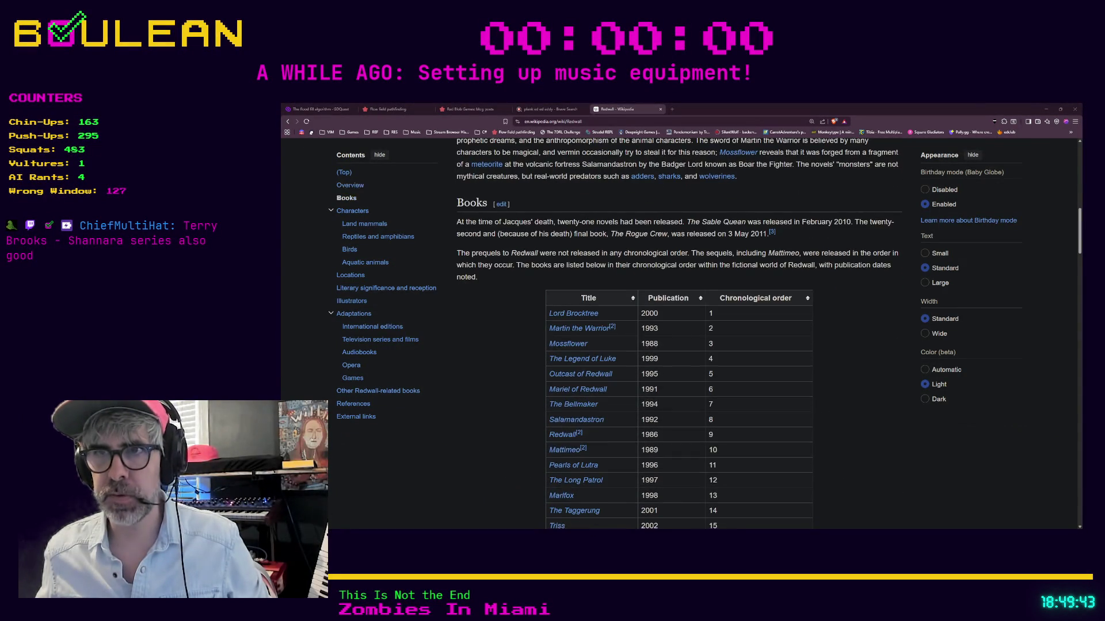
pyautogui.scroll(-1, 679, 334)
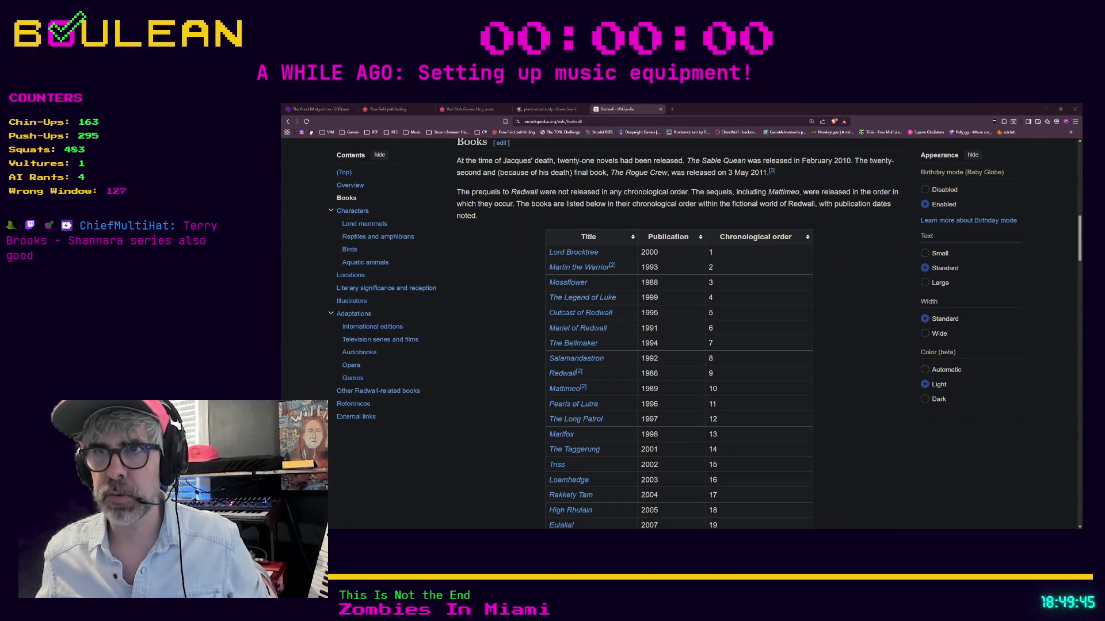
pyautogui.scroll(-3, 679, 333)
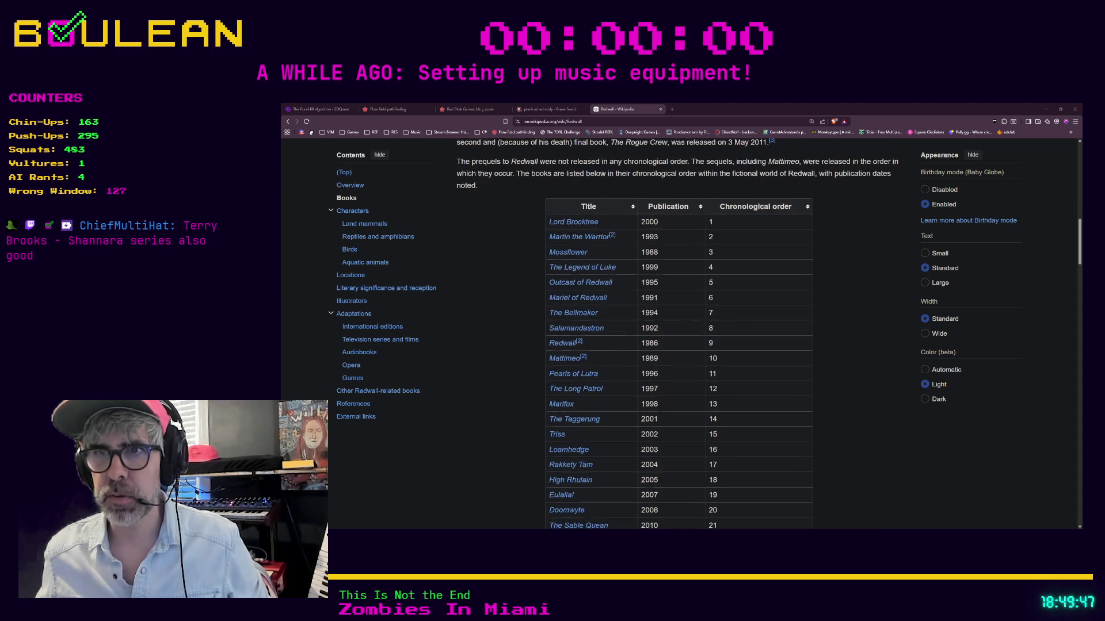
pyautogui.scroll(2, 678, 333)
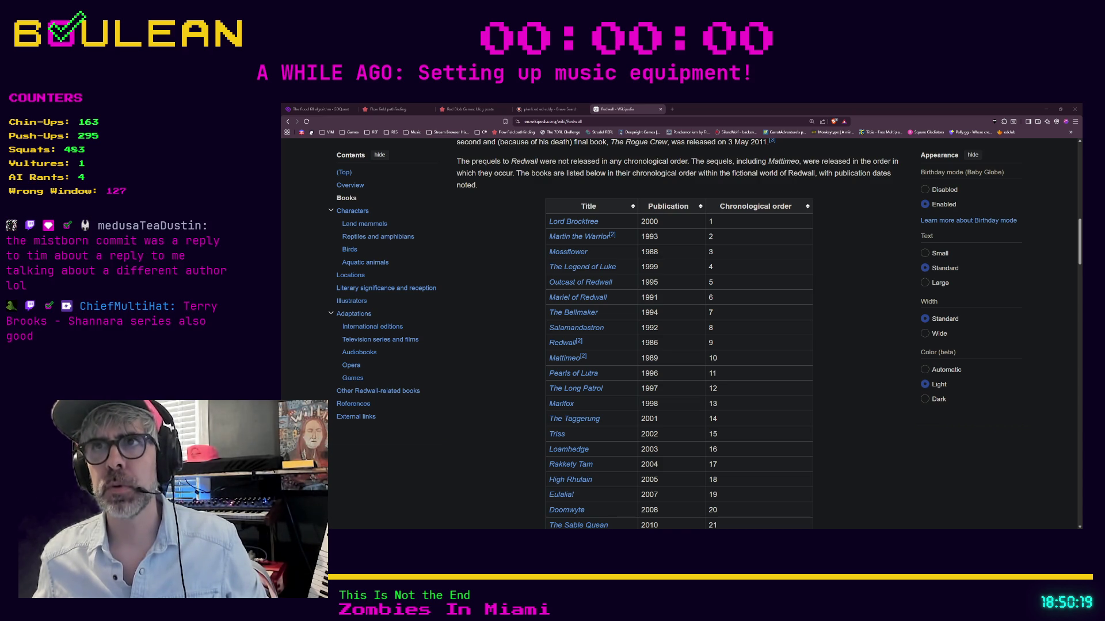
pyautogui.scroll(-1, 677, 334)
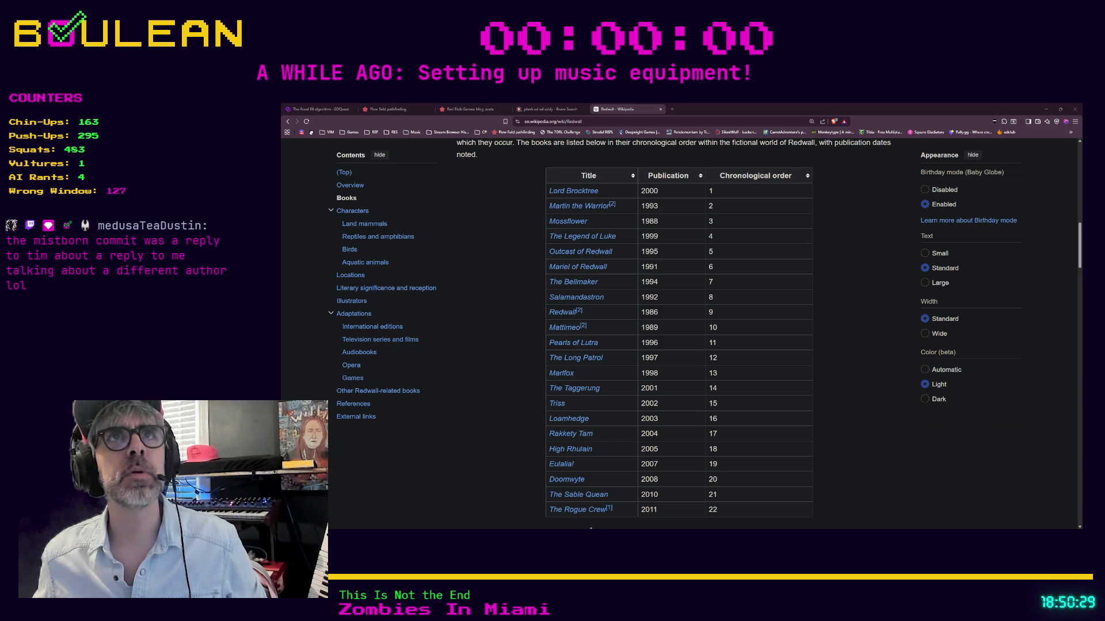
pyautogui.scroll(6, 576, 359)
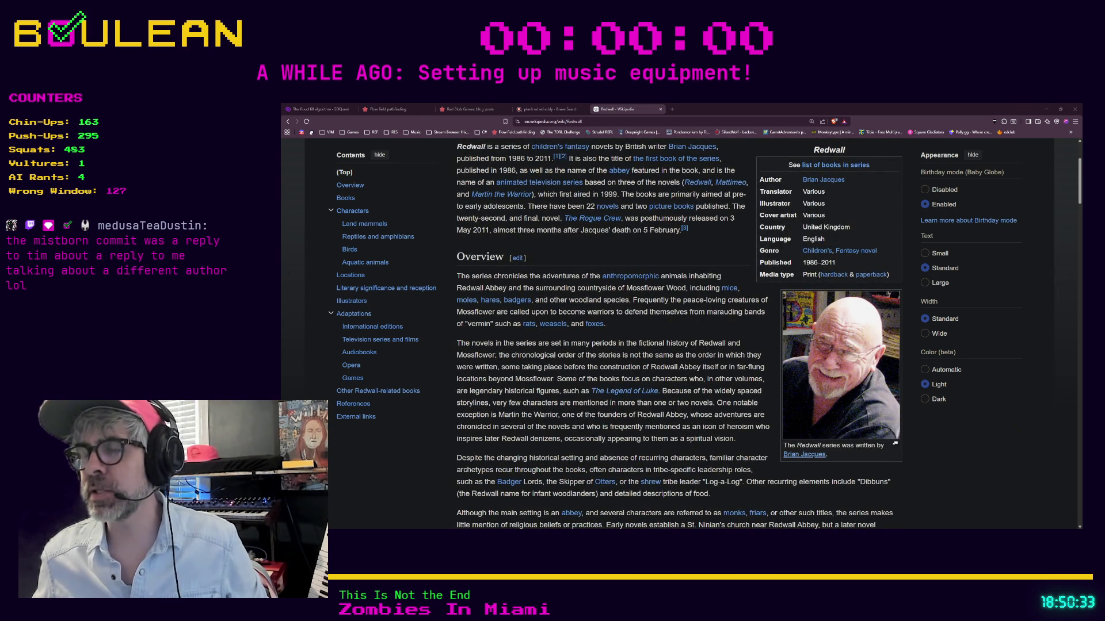
pyautogui.click(790, 459)
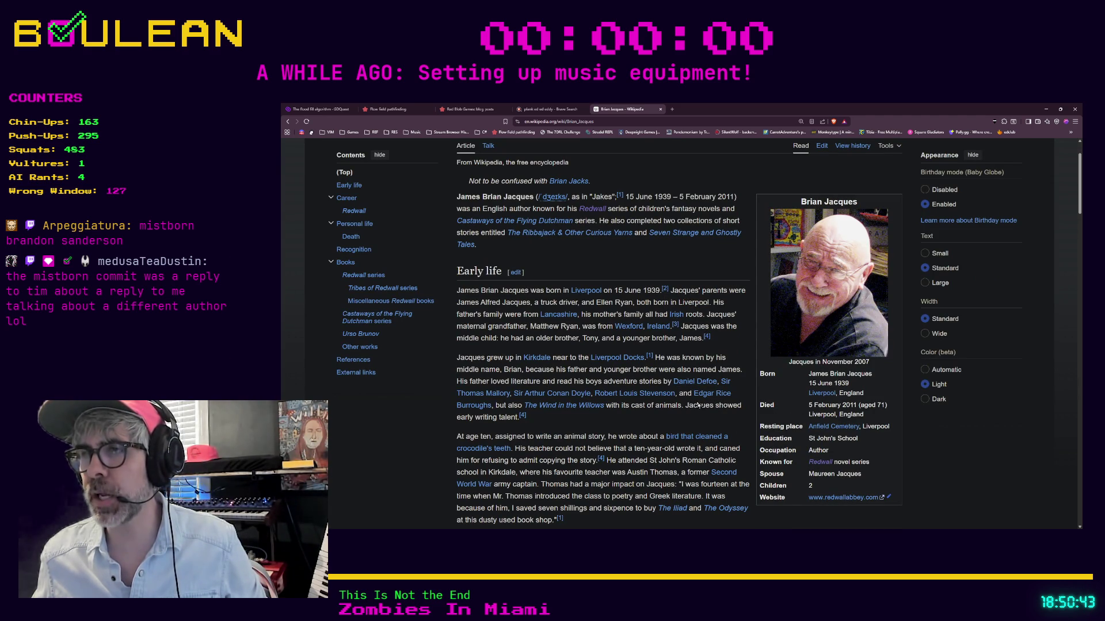
pyautogui.moveTo(695, 396)
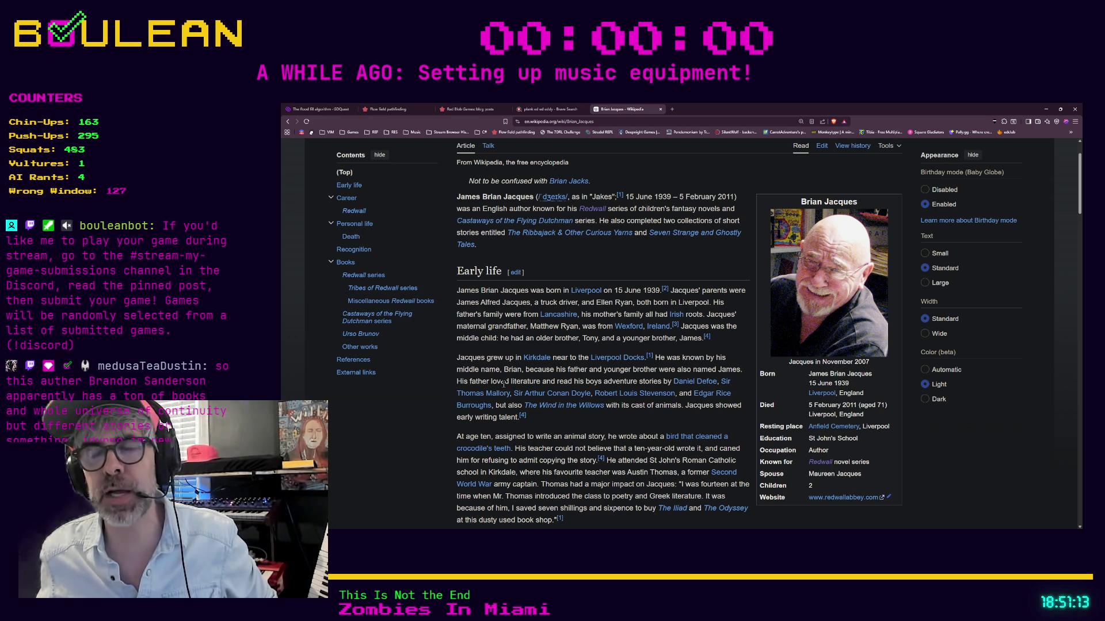
pyautogui.scroll(-1, 504, 384)
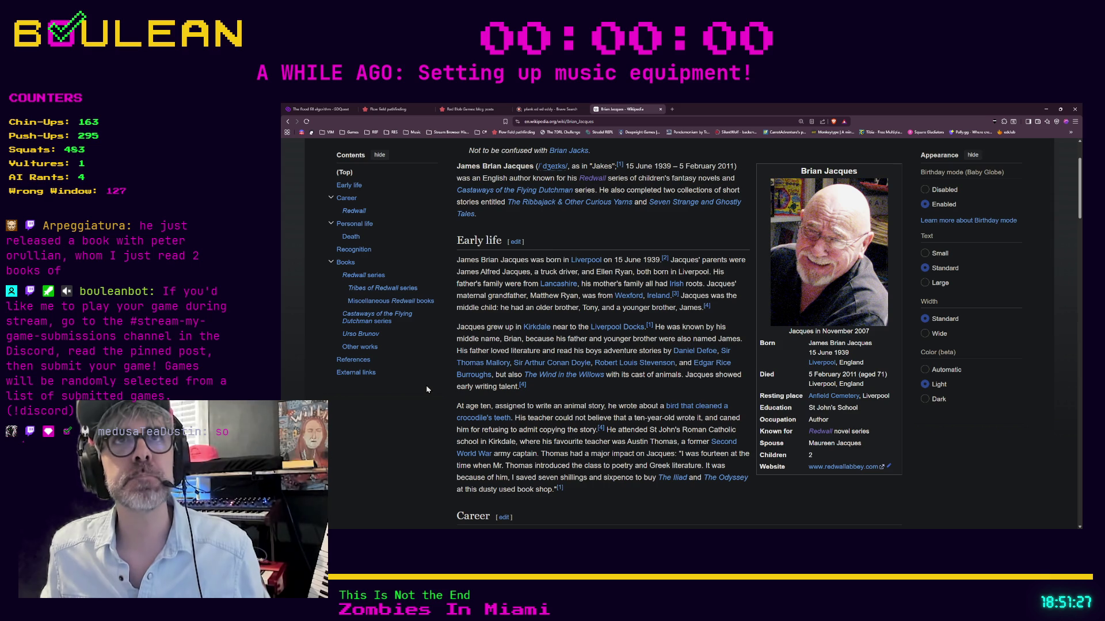
pyautogui.scroll(-1, 426, 389)
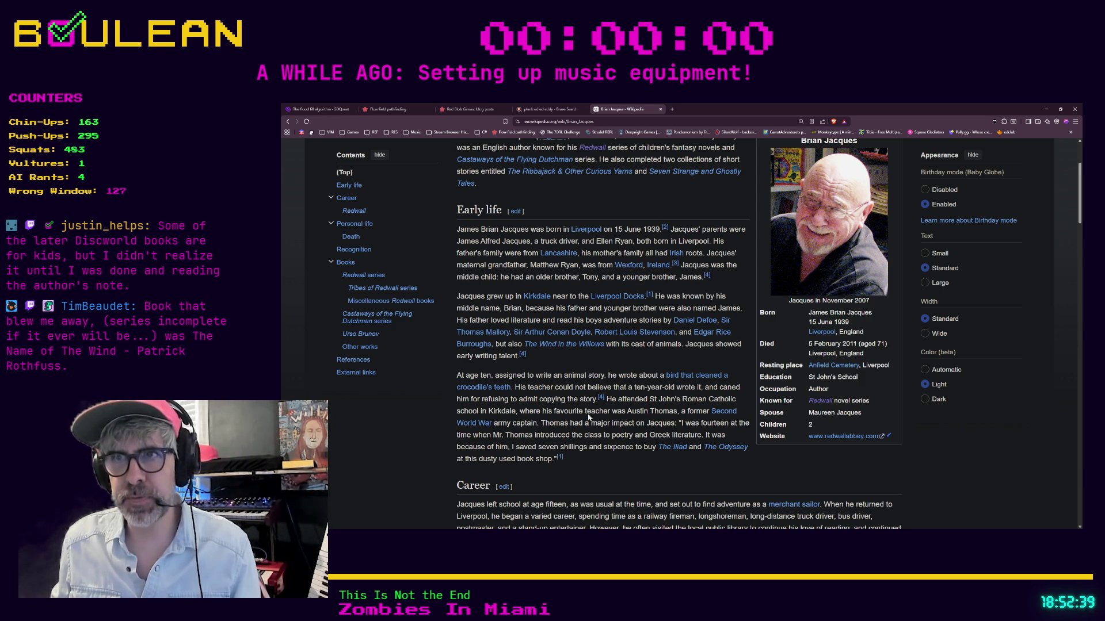
# Search 'mistborn brandon sanderson' in a new tab and open the Mistborn Wikipedia article.
pyautogui.hotkey('ctrl', 't')
pyautogui.write('mistbo')
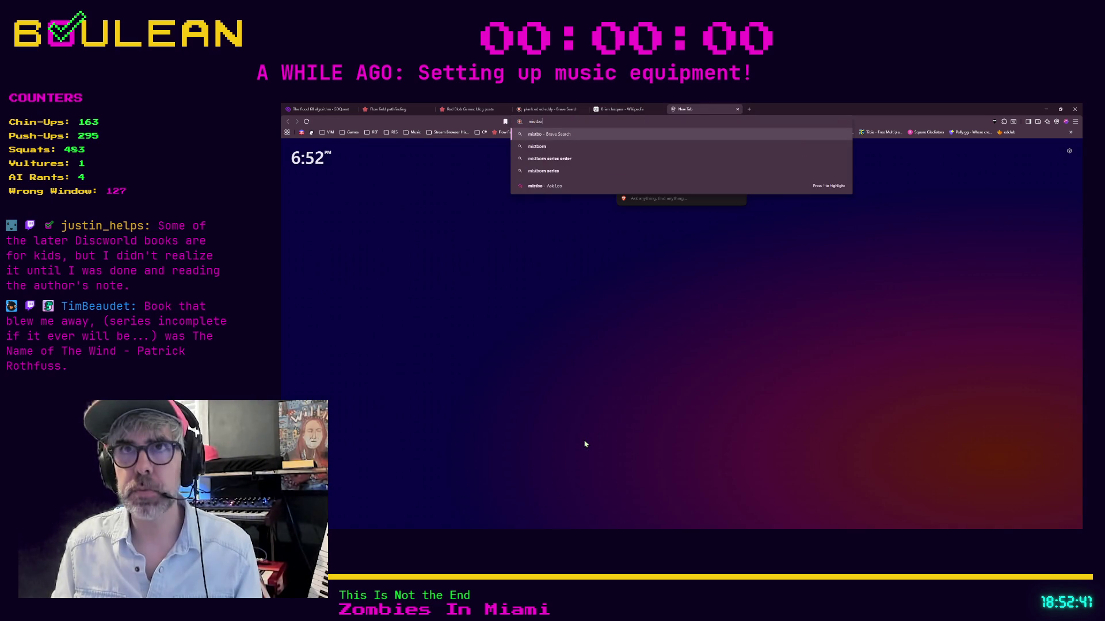
pyautogui.write('rn brandon sanderson')
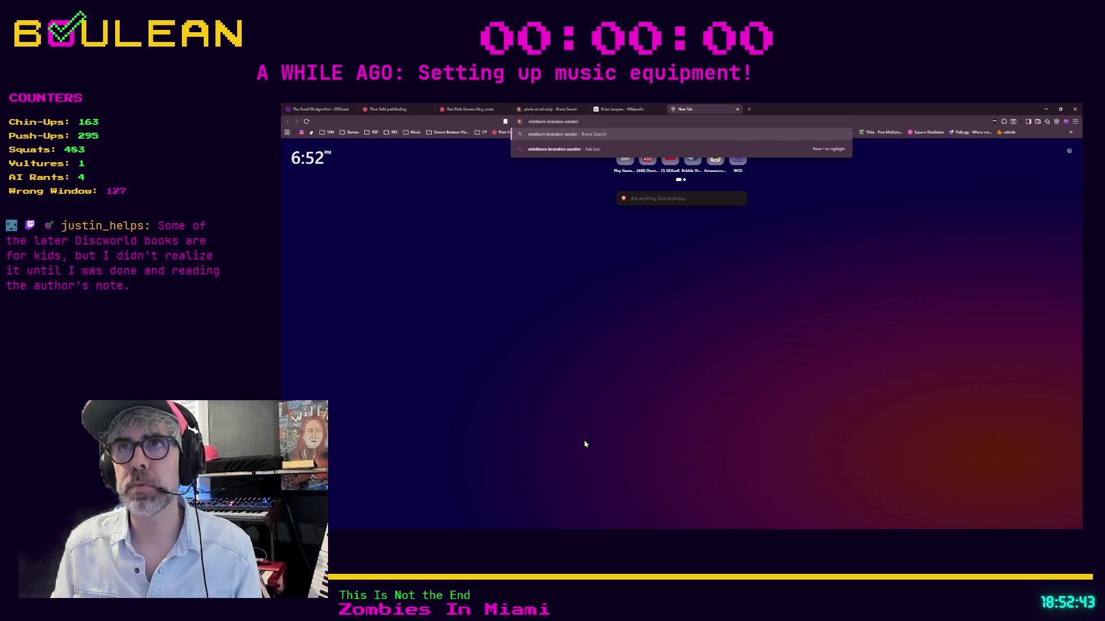
pyautogui.press('Return')
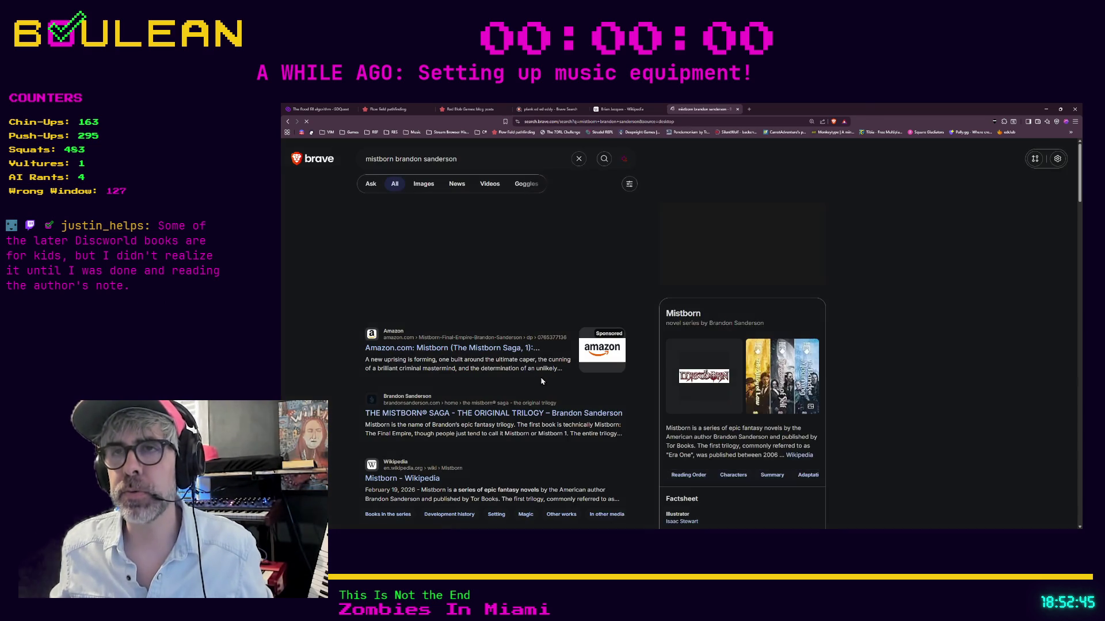
pyautogui.scroll(-2, 422, 404)
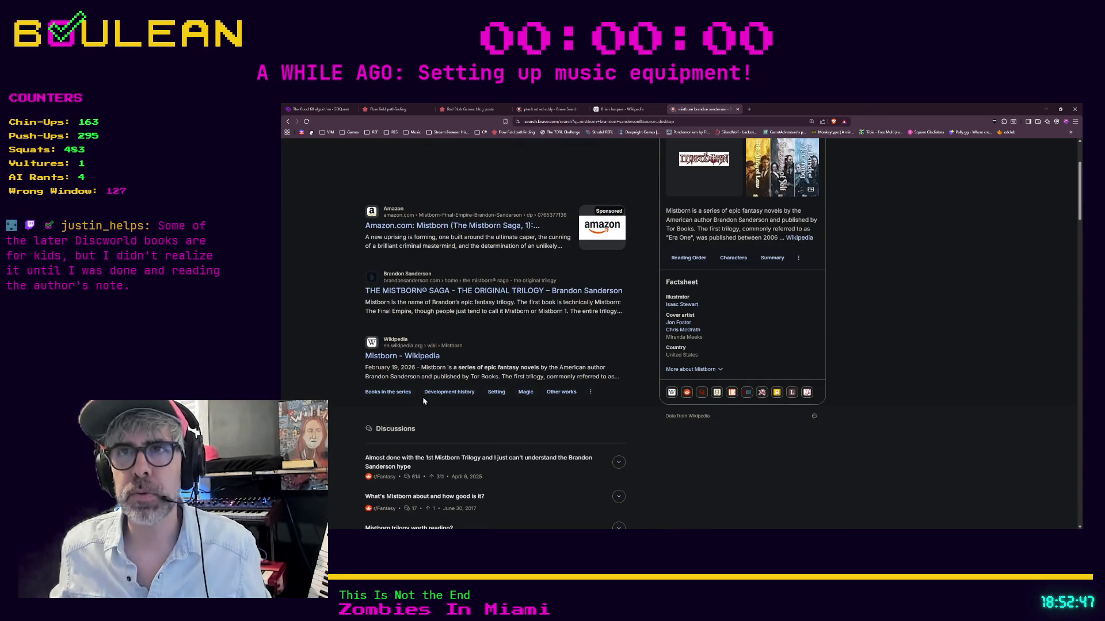
pyautogui.click(423, 357)
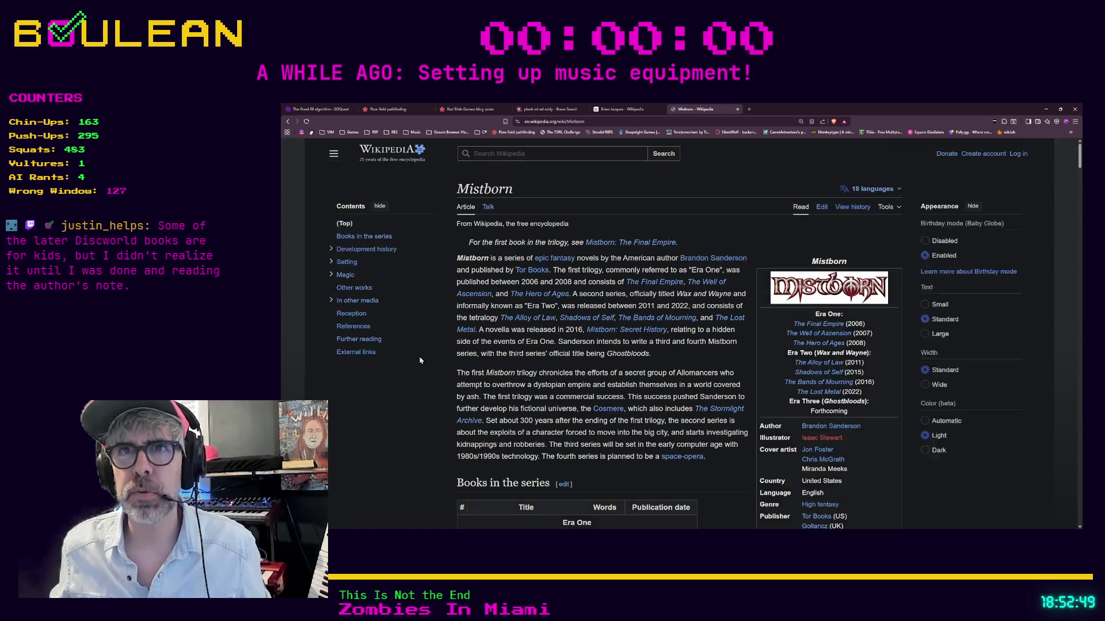
pyautogui.scroll(-1, 485, 316)
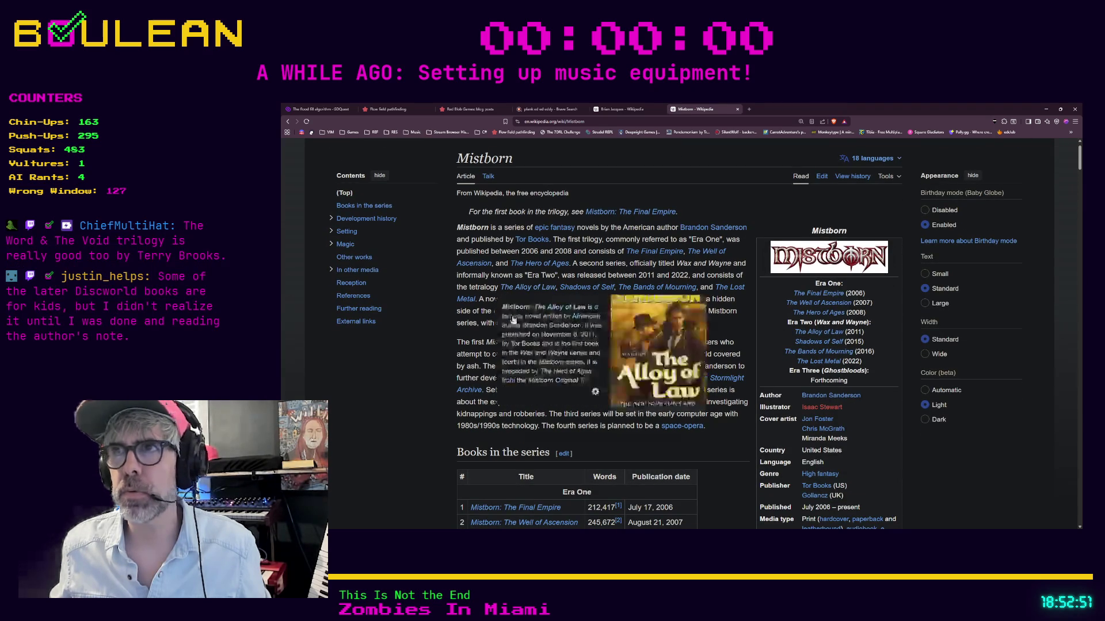
# Read the Mistborn: The Final Empire article, then return the Brian Jacques tab to Redwall.
pyautogui.click(630, 212)
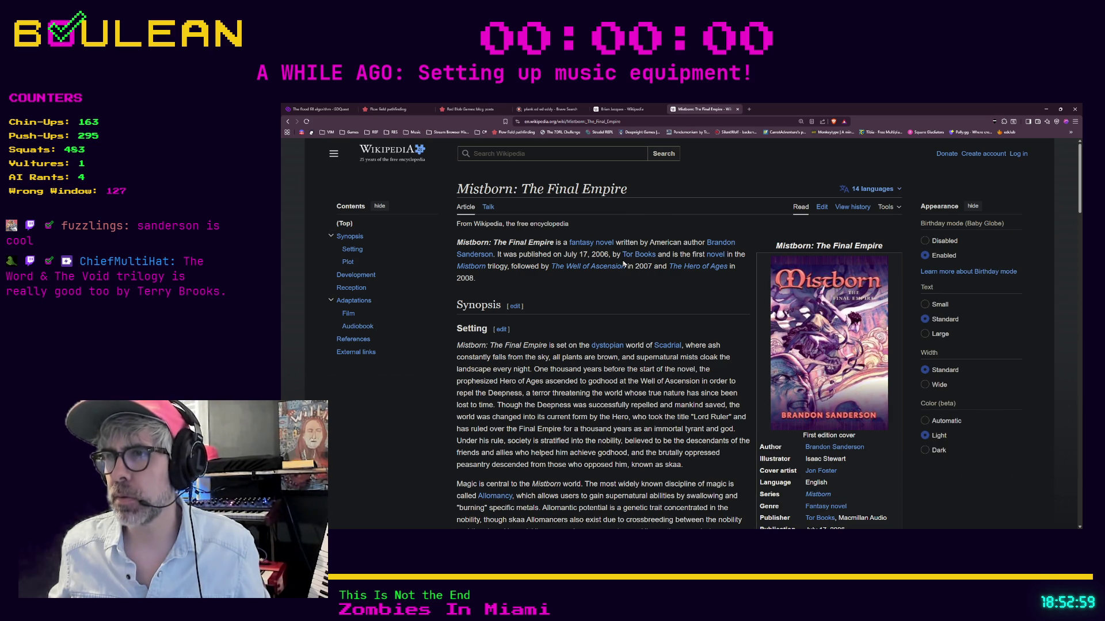
pyautogui.scroll(-2, 623, 263)
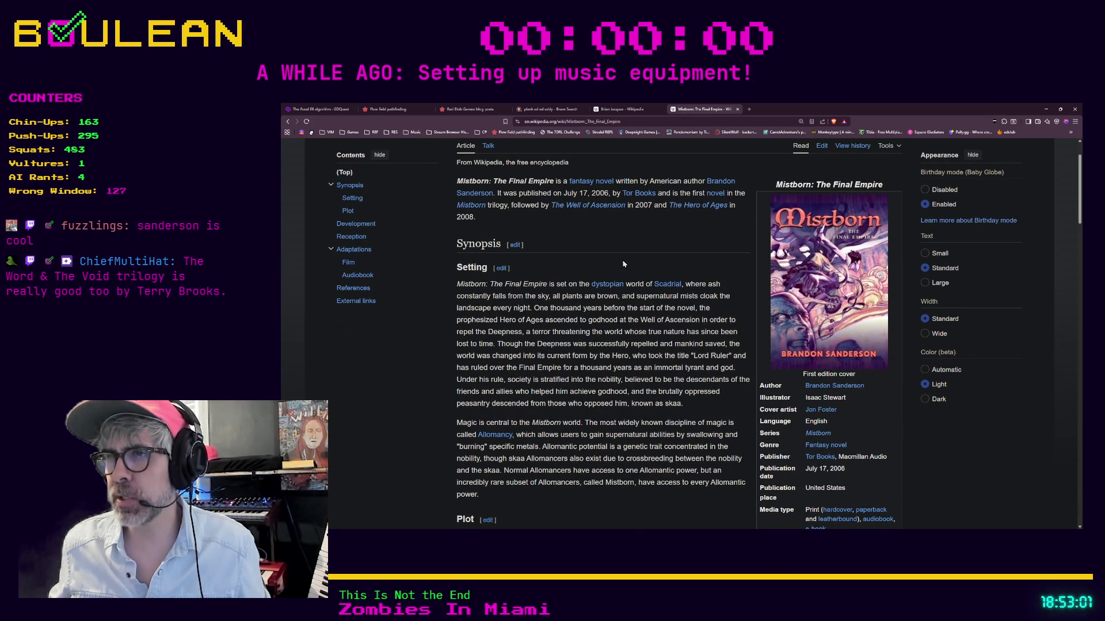
pyautogui.scroll(-2, 623, 263)
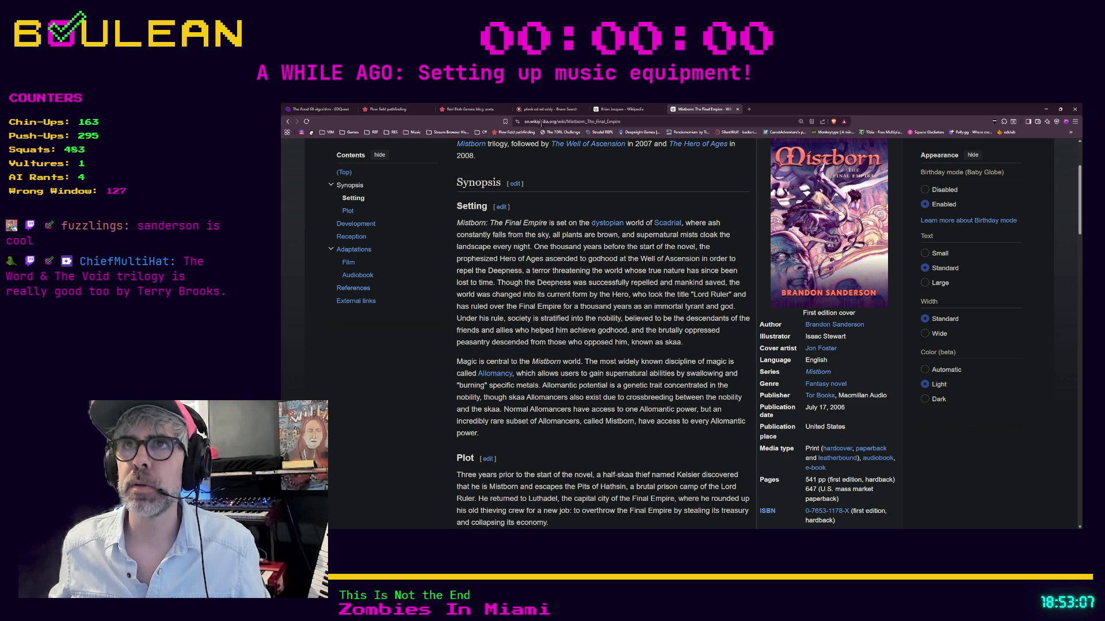
pyautogui.click(620, 108)
pyautogui.click(289, 121)
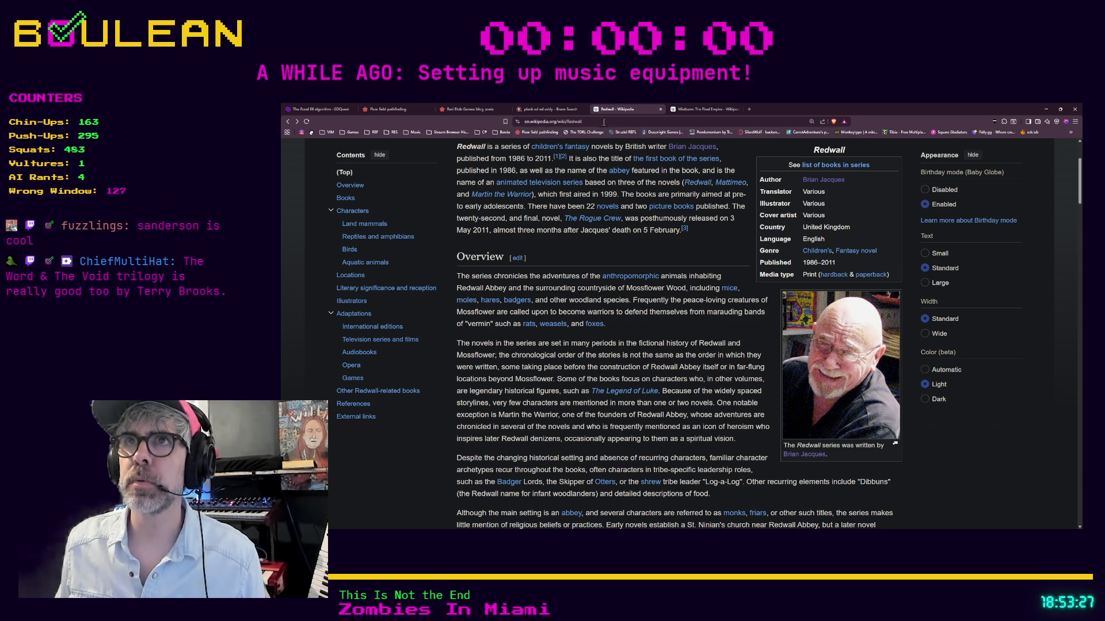
# Bring the Mistborn: The Final Empire article tab back in front of Redwall.
pyautogui.click(558, 122)
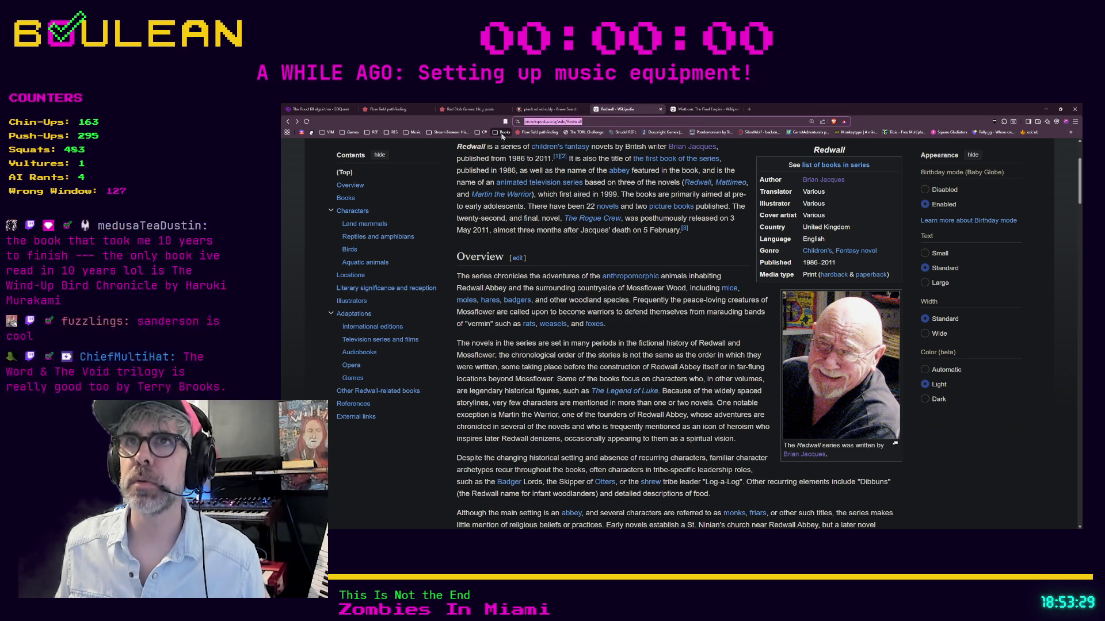
pyautogui.click(692, 110)
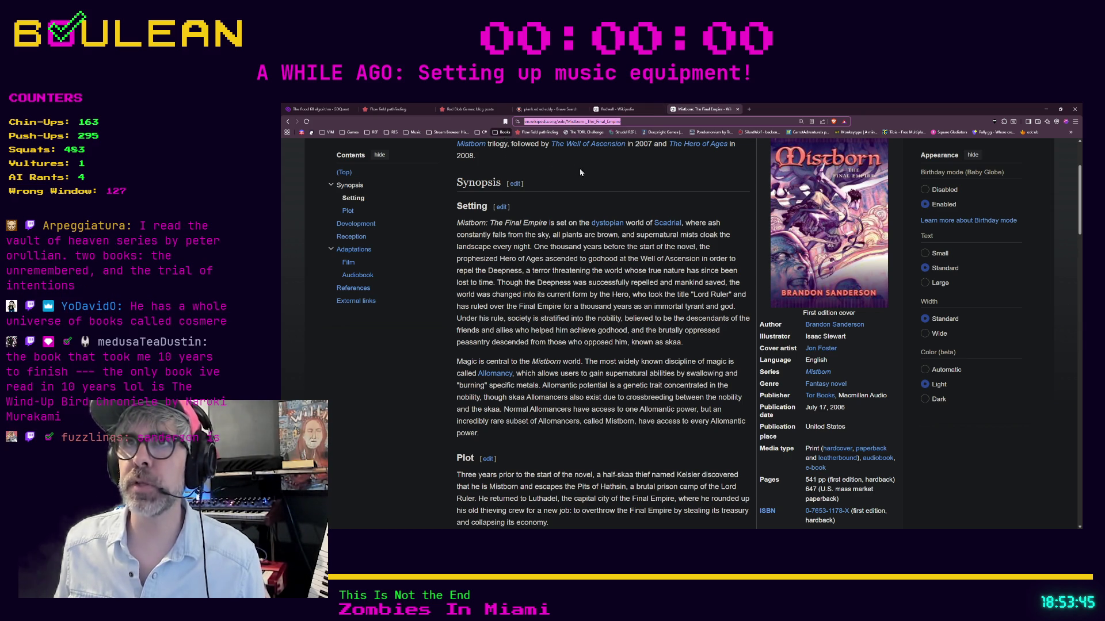
pyautogui.click(621, 174)
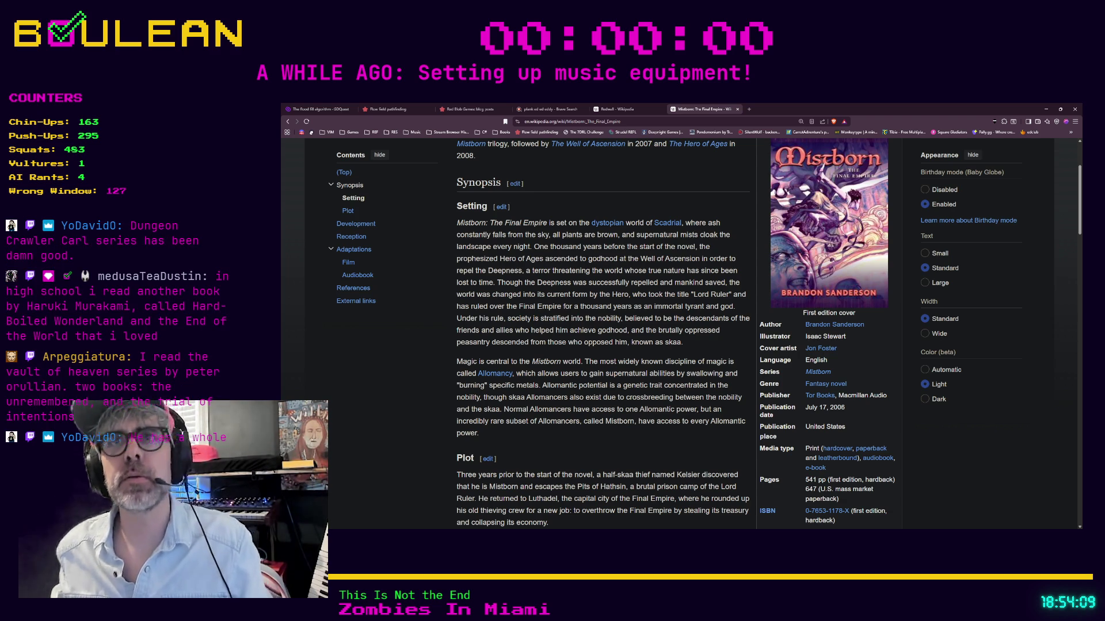
# Search 'the name of the wind patrickrothfuss' in a new tab and open its Wikipedia article.
pyautogui.hotkey('ctrl', 't')
pyautogui.write('the nam')
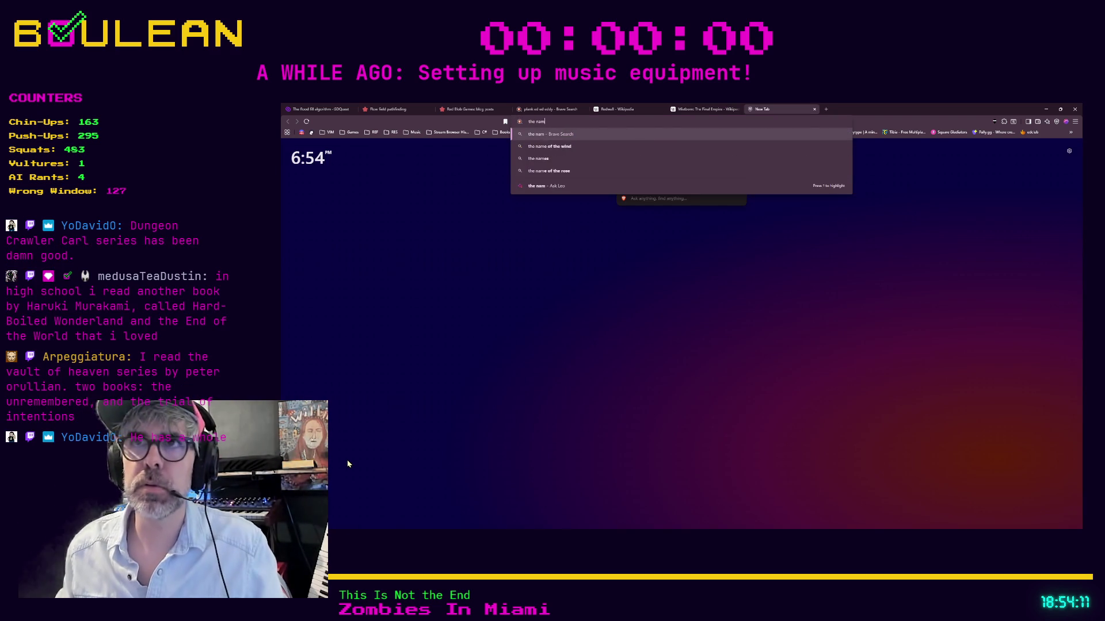
pyautogui.write('e of the wind patr')
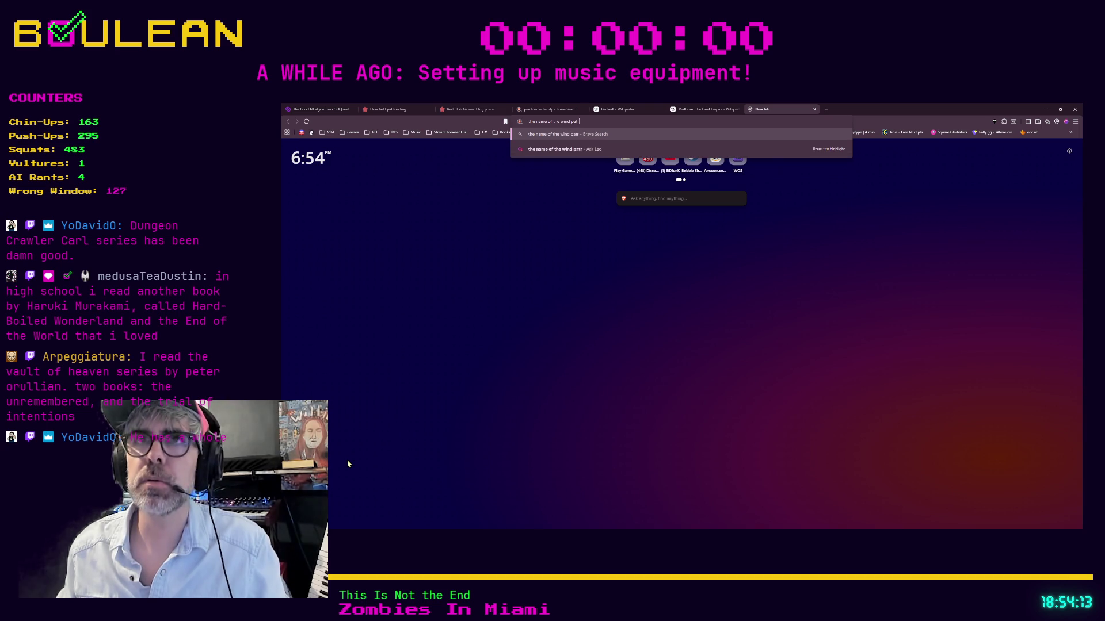
pyautogui.write('ickrothfuss&source=desktop')
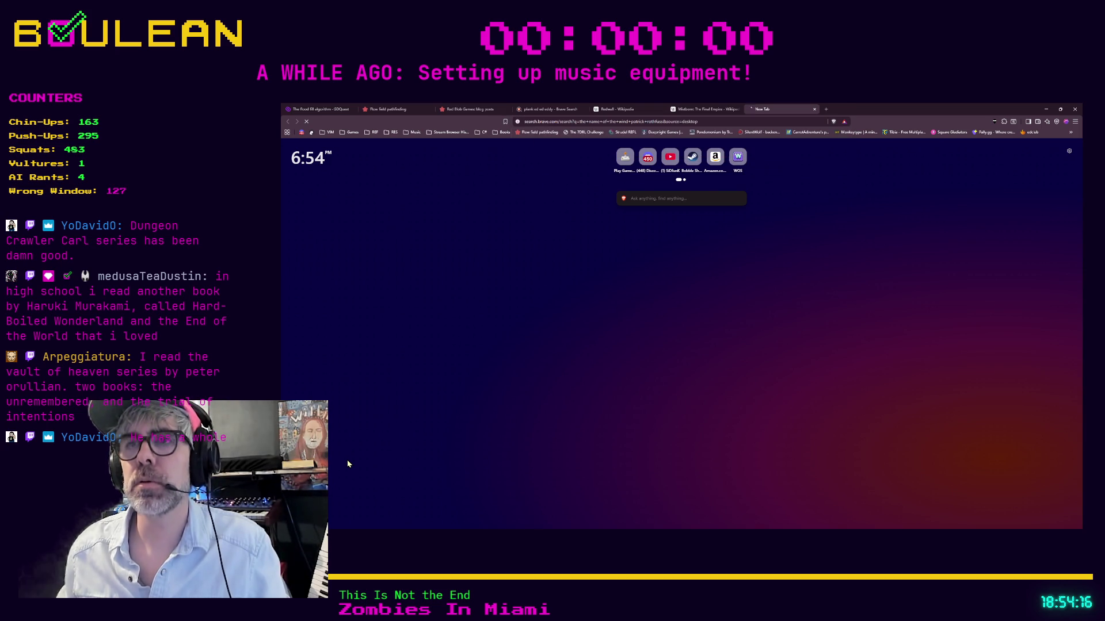
pyautogui.press('Return')
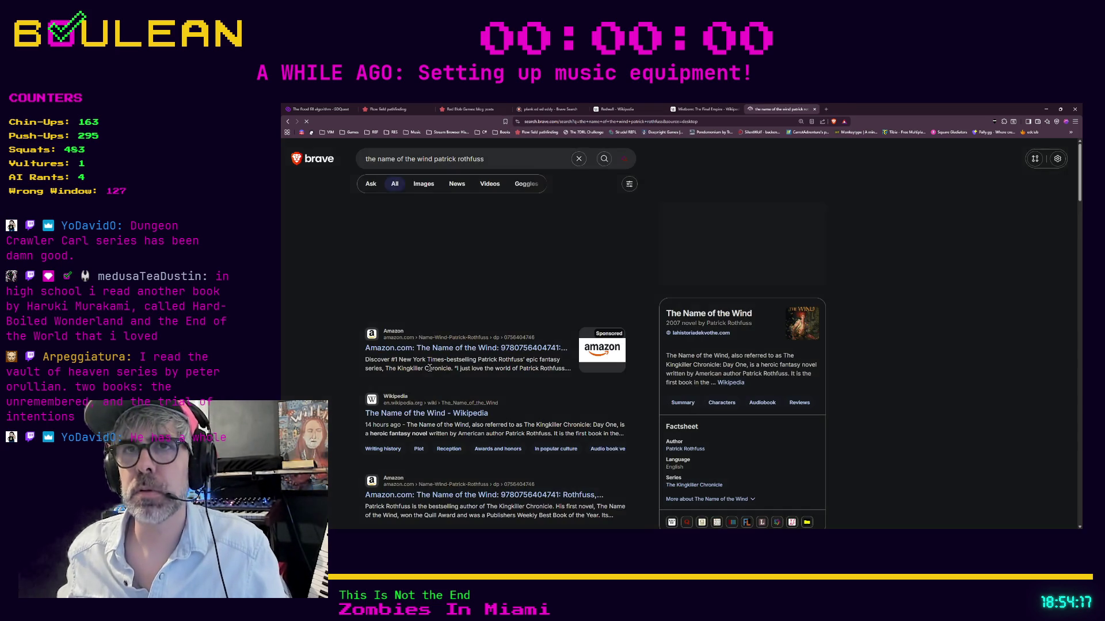
pyautogui.click(401, 414)
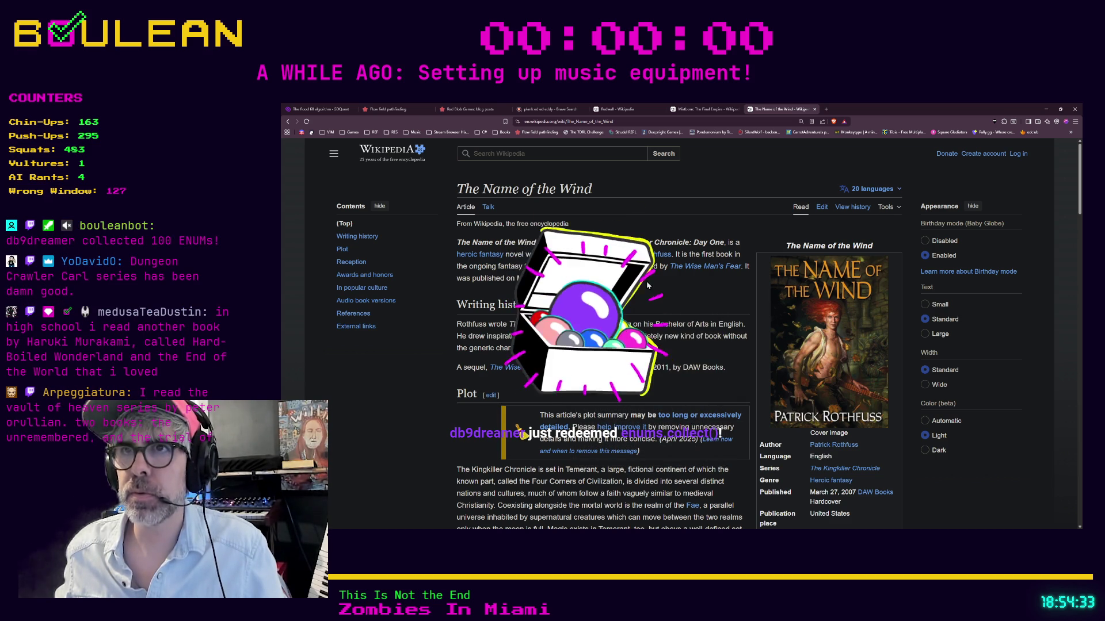
# Scroll through The Name of the Wind article and select its web address.
pyautogui.scroll(-1, 647, 285)
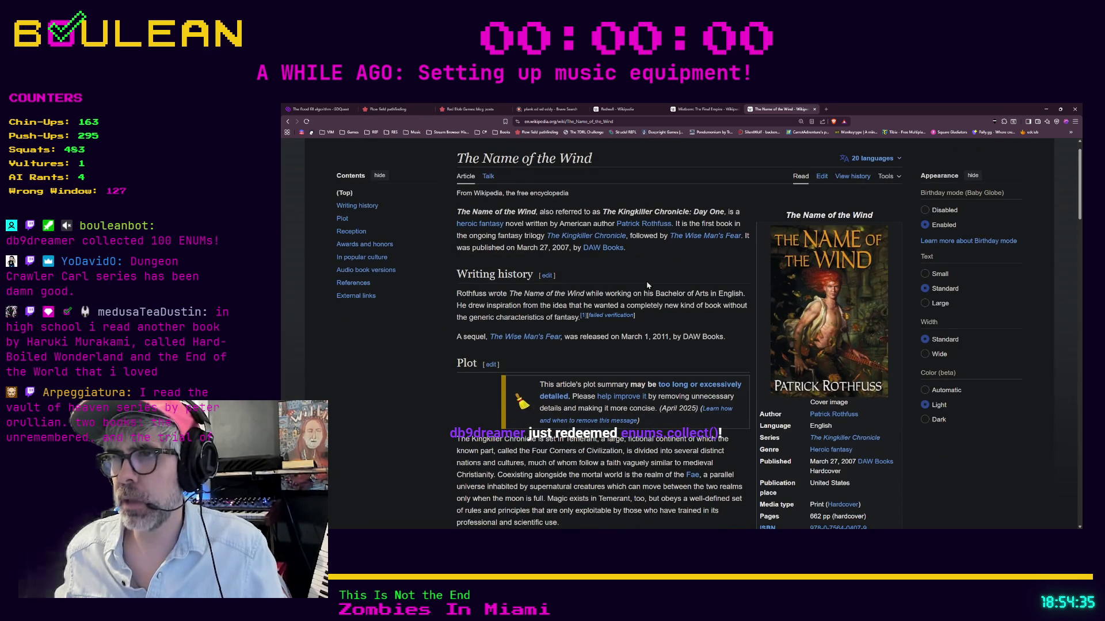
pyautogui.scroll(-1, 647, 286)
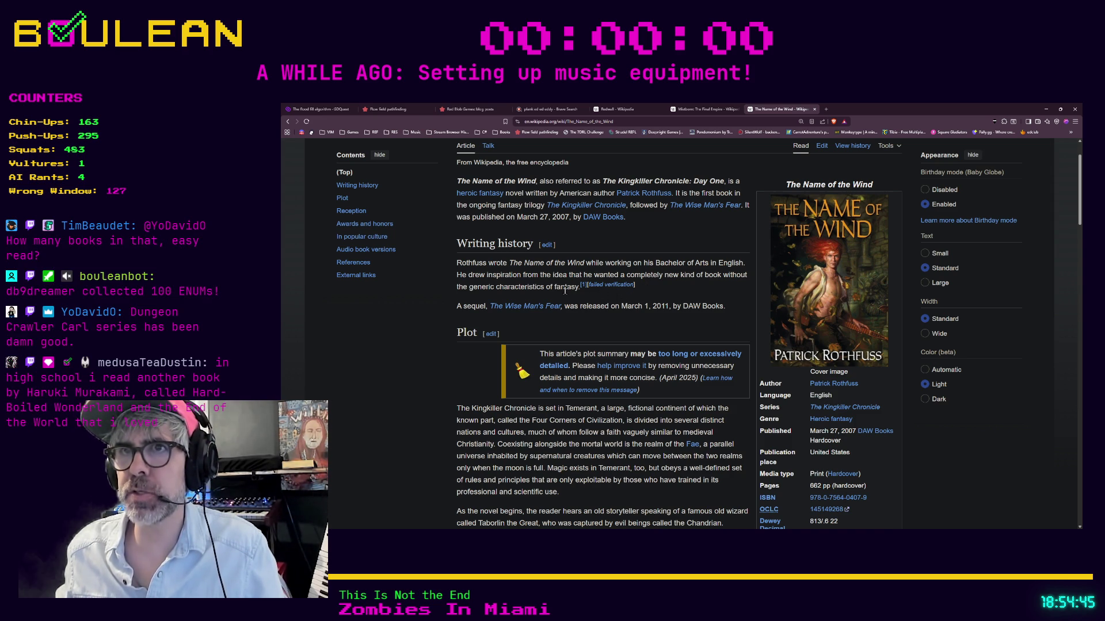
pyautogui.scroll(-1, 520, 298)
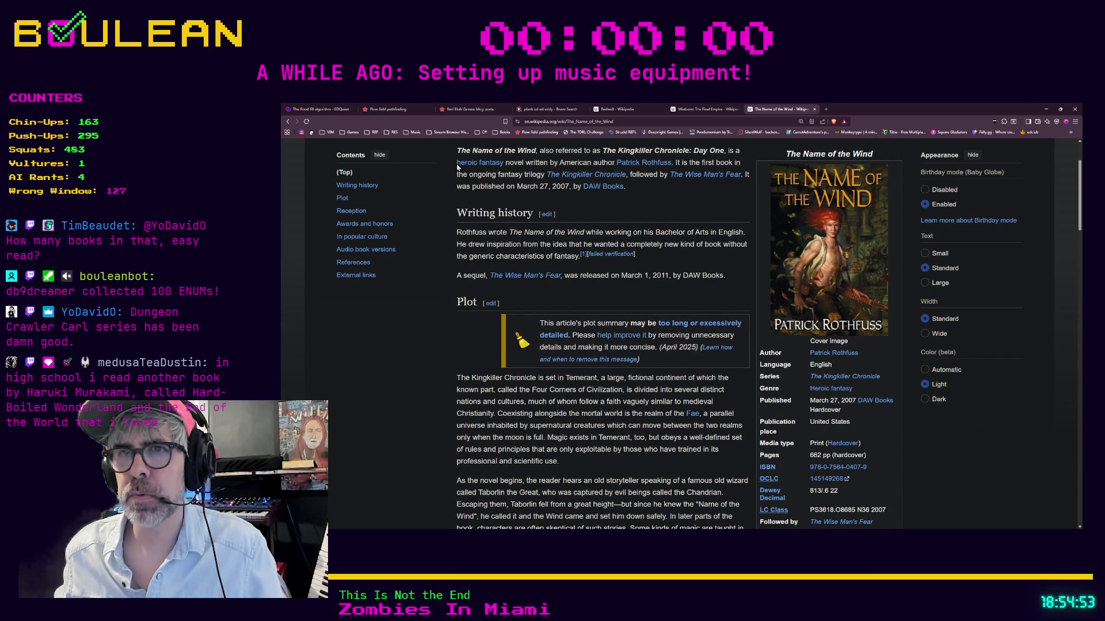
pyautogui.click(553, 121)
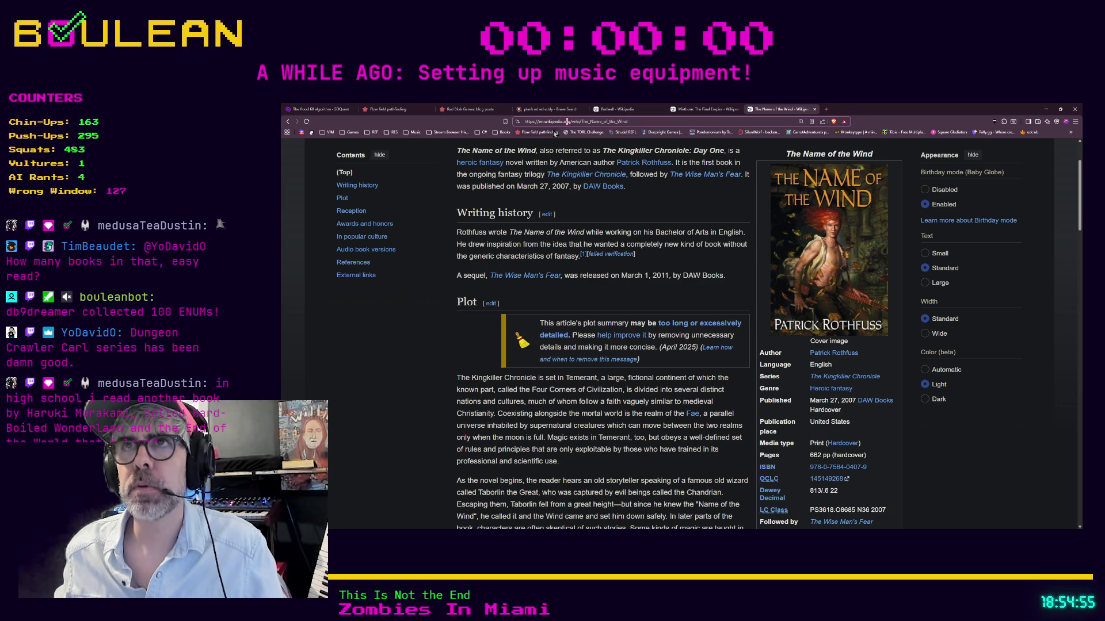
pyautogui.tripleClick(554, 122)
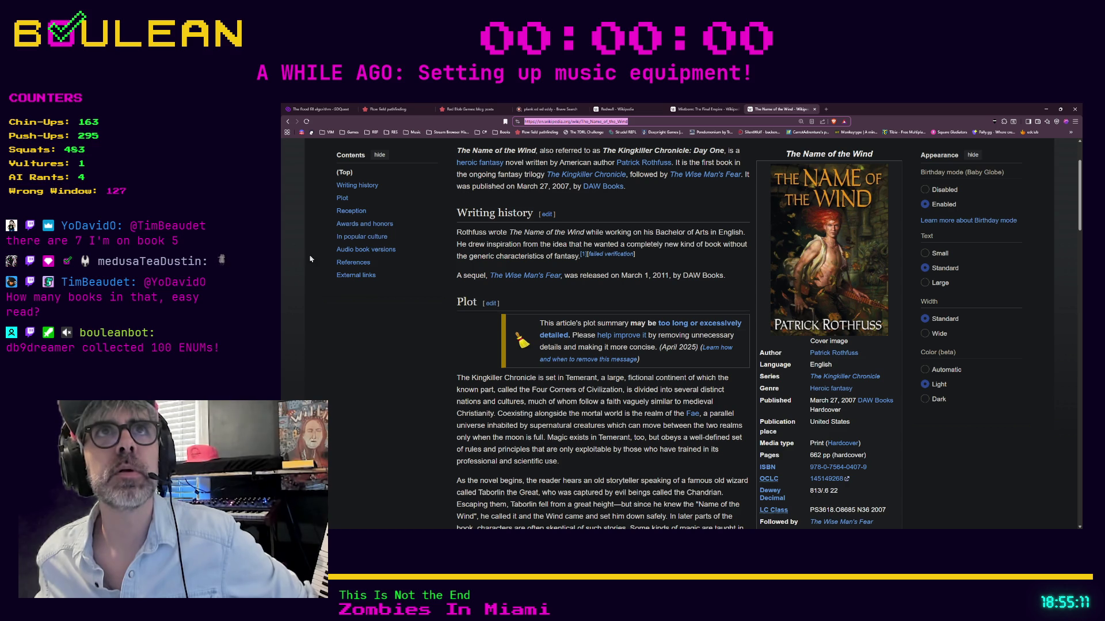
# Start a new-tab search for 'the health of heaven series'.
pyautogui.click(386, 322)
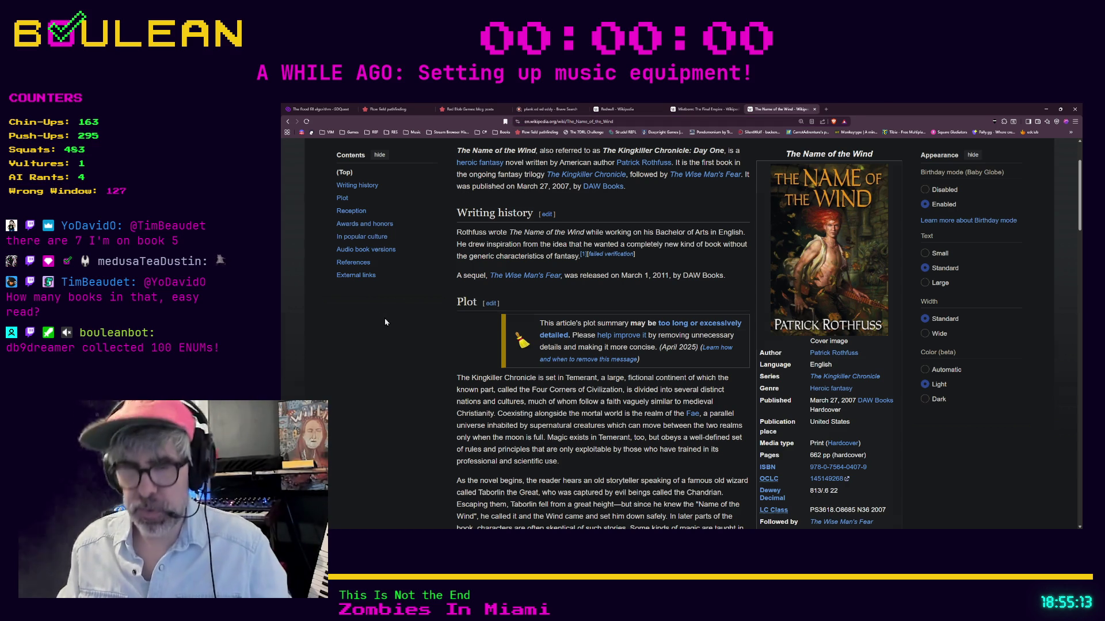
pyautogui.hotkey('ctrl', 't')
pyautogui.write('the health ')
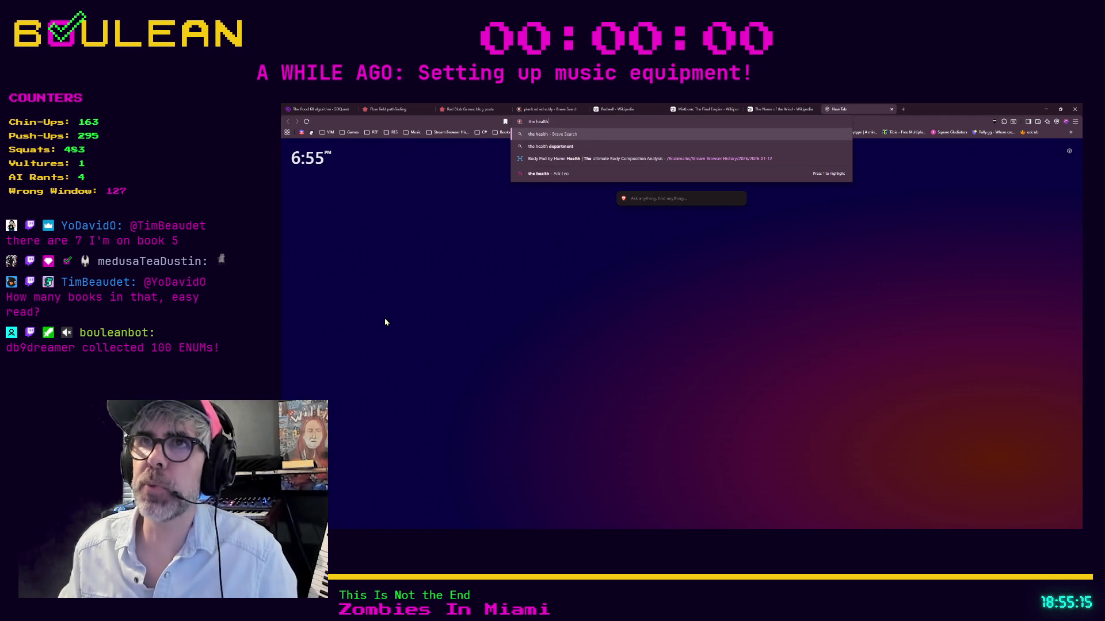
pyautogui.write('of heaven')
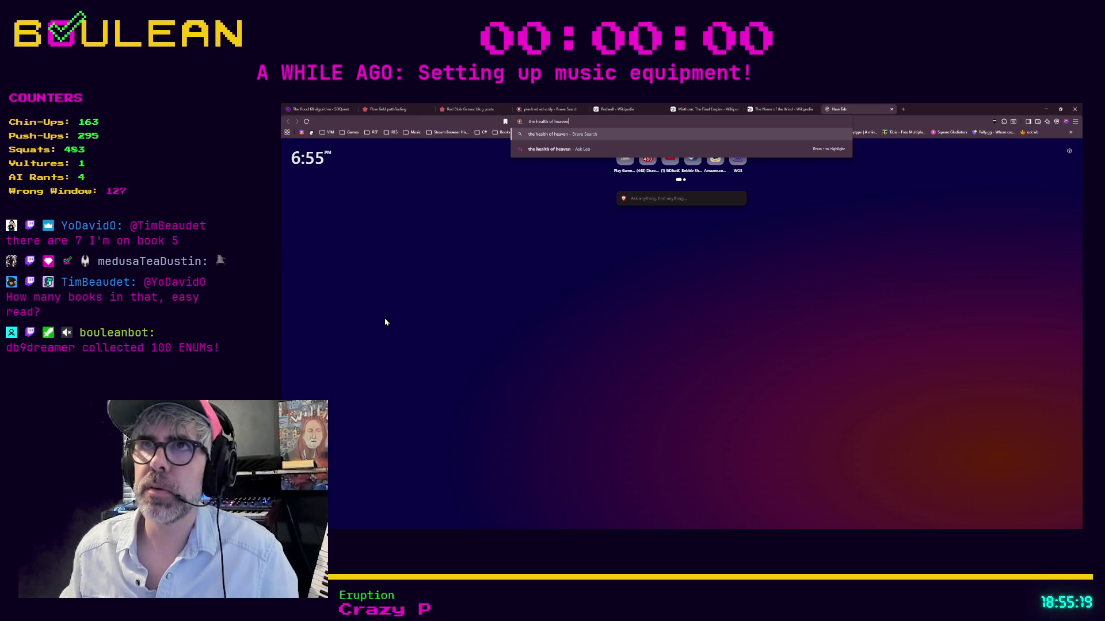
pyautogui.write(' series')
# Search for 'the health of heaven series' and scroll through the results about V. C. Andrews' Heaven.
pyautogui.press('Return')
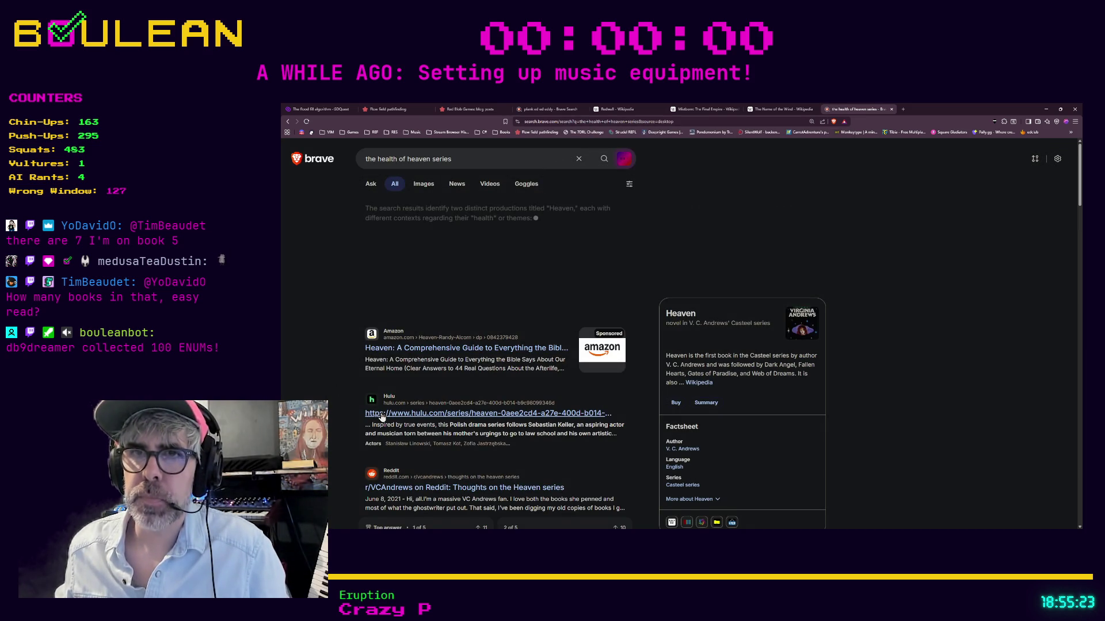
pyautogui.scroll(-3, 329, 406)
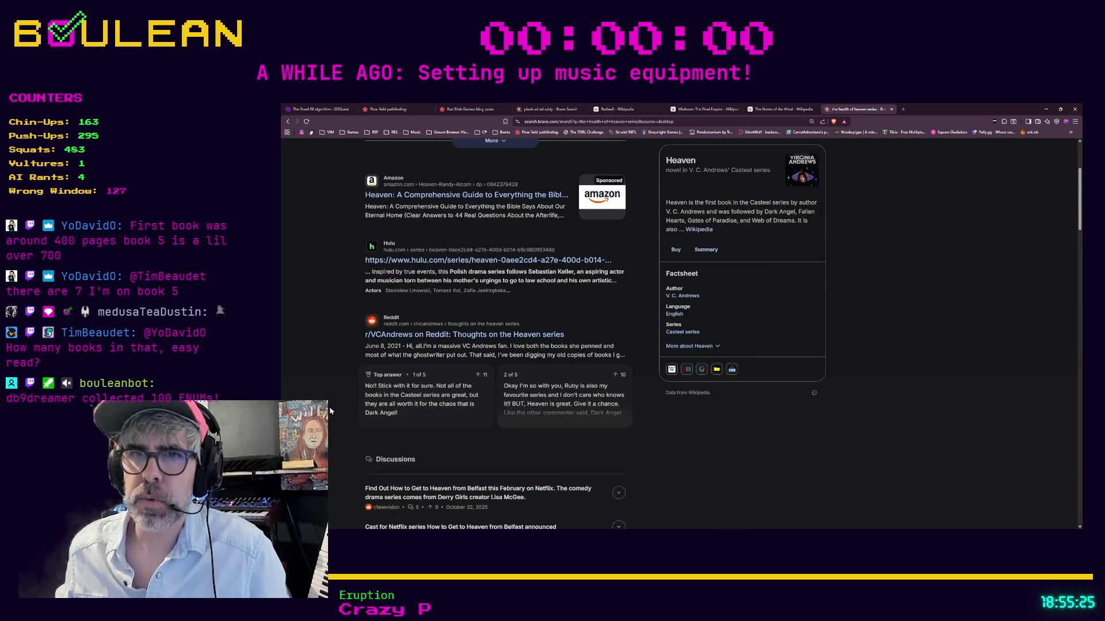
pyautogui.scroll(-5, 329, 407)
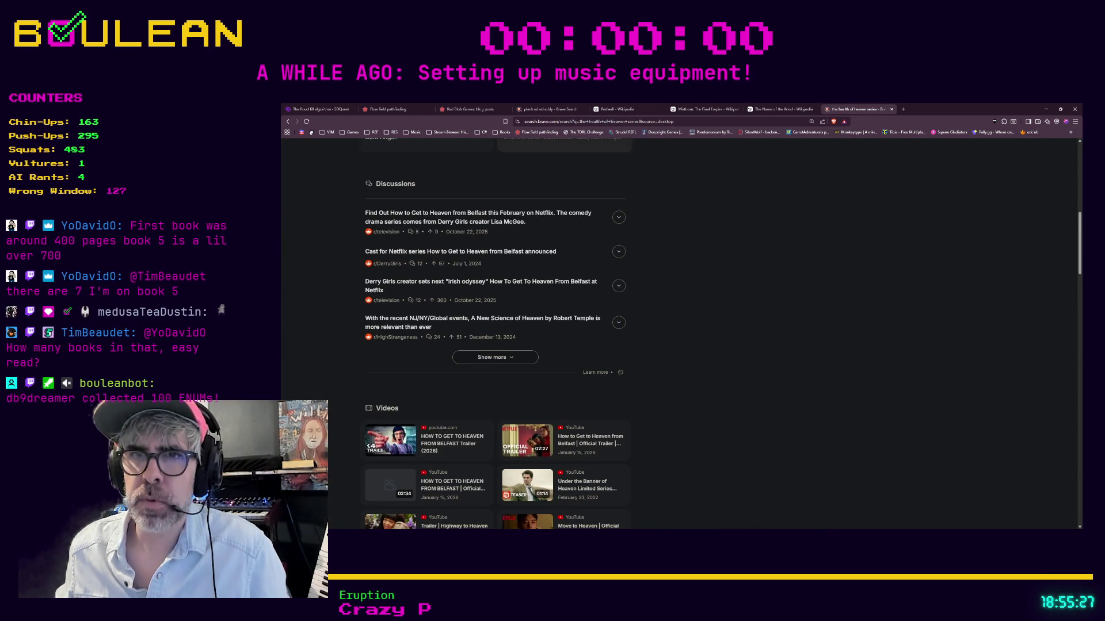
pyautogui.scroll(-6, 324, 362)
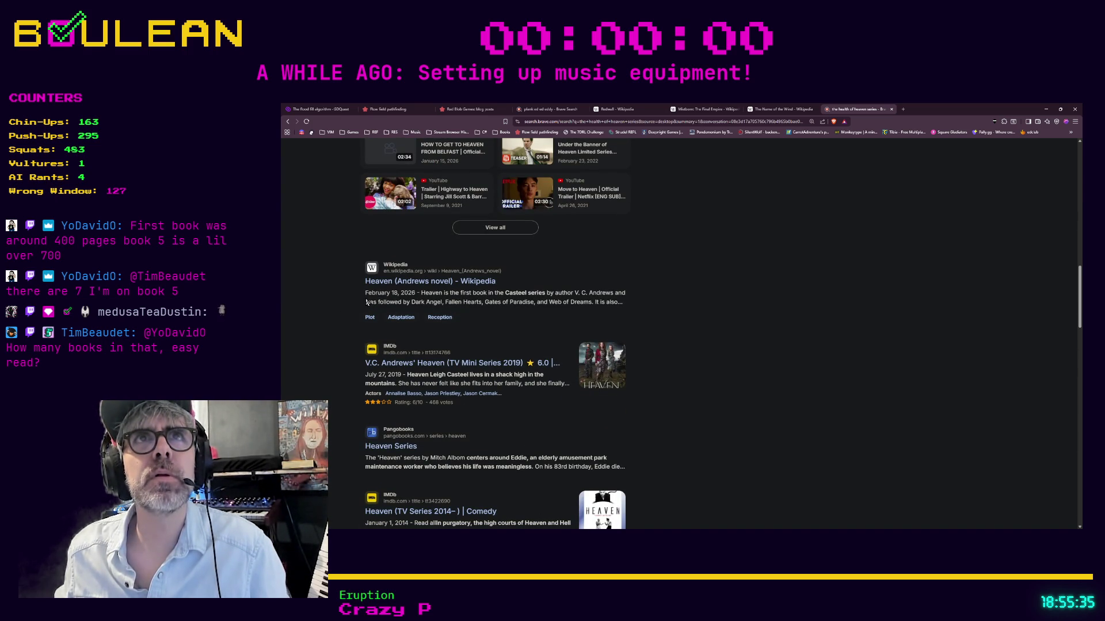
pyautogui.scroll(7, 366, 302)
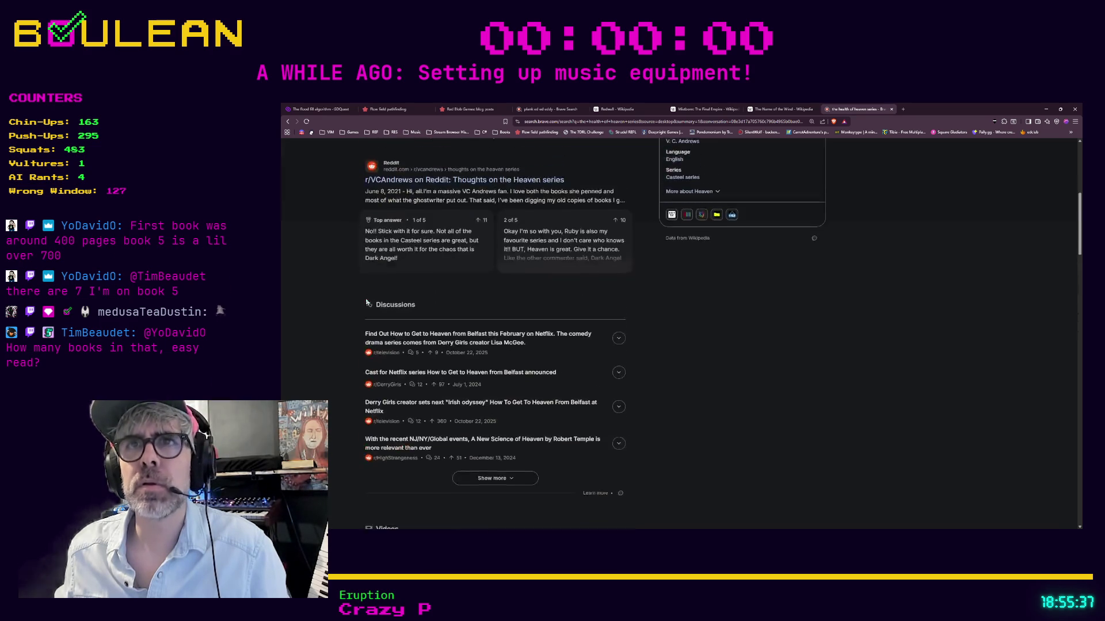
pyautogui.scroll(5, 366, 302)
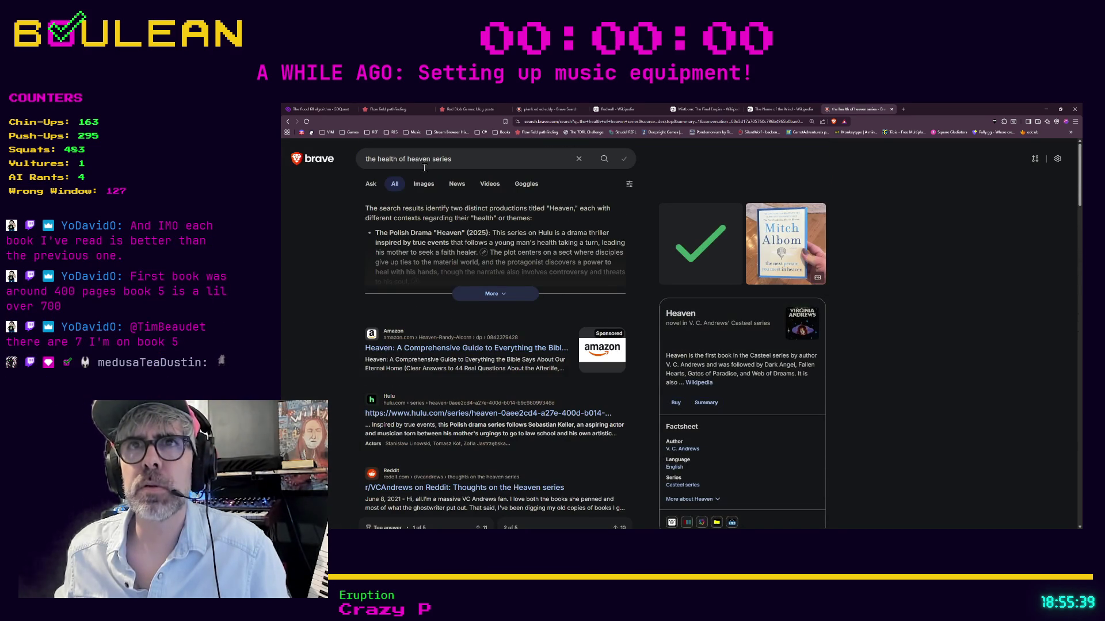
# Change the query to 'vault of heaven series' and open the Goodreads Vault of Heaven Series result.
pyautogui.click(397, 159)
pyautogui.press('BackSpace')
pyautogui.press('BackSpace')
pyautogui.press('BackSpace')
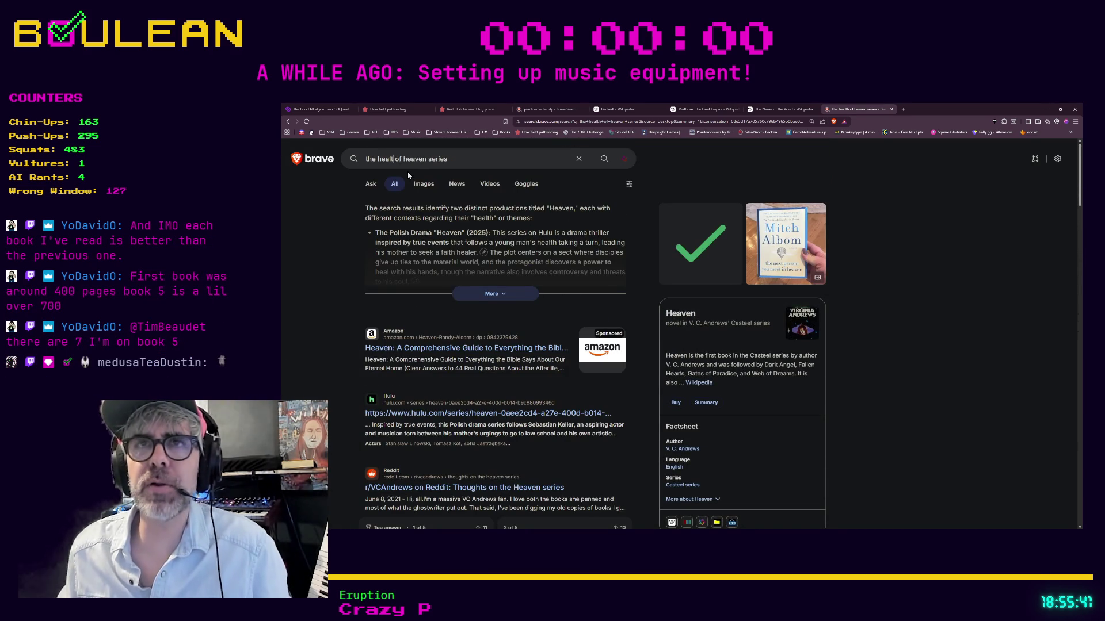
pyautogui.press('BackSpace')
pyautogui.press('BackSpace')
pyautogui.press('BackSpace')
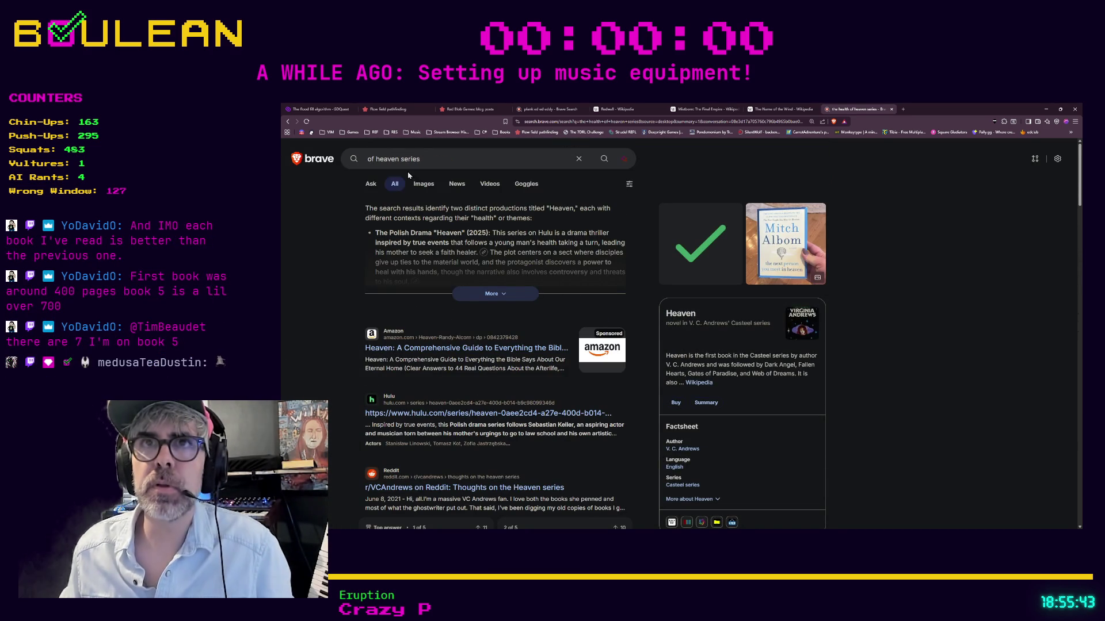
pyautogui.write('vault')
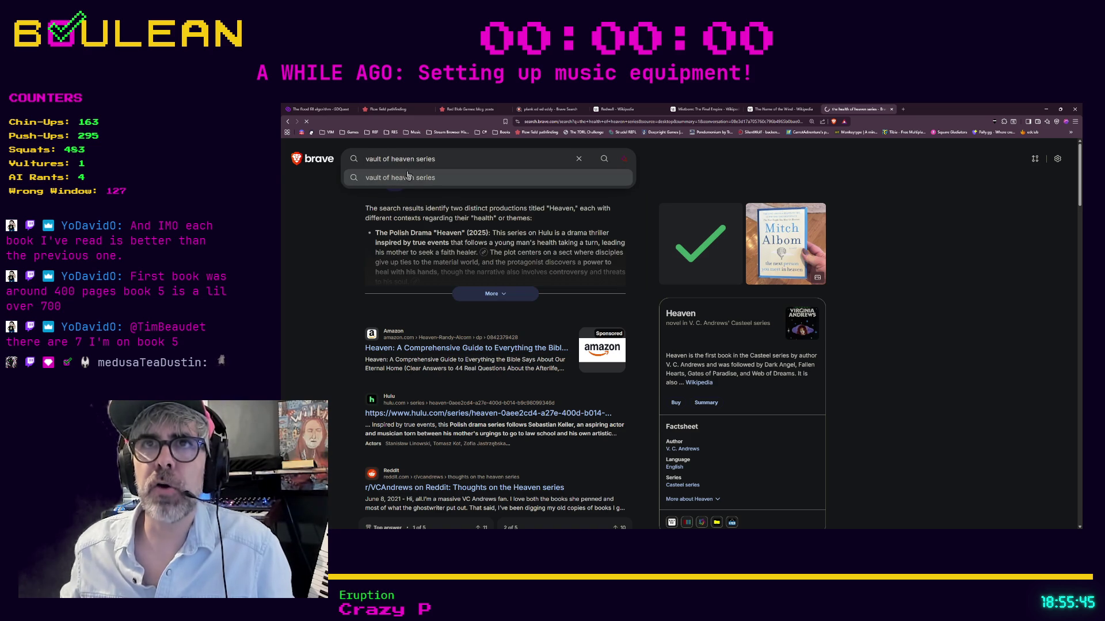
pyautogui.press('Return')
pyautogui.scroll(-1, 341, 207)
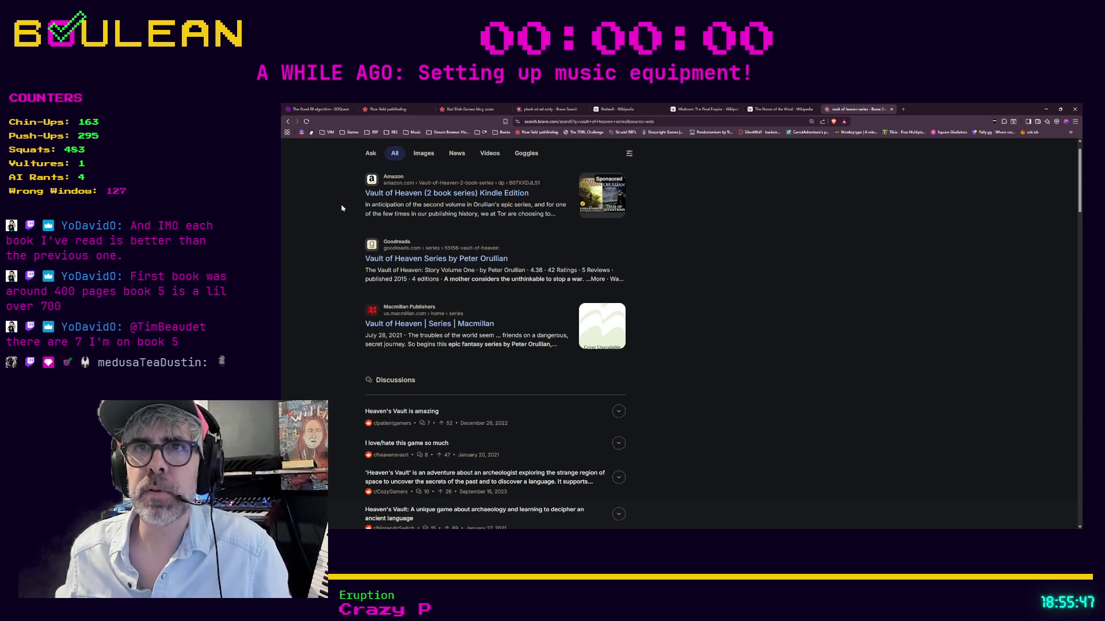
pyautogui.click(391, 262)
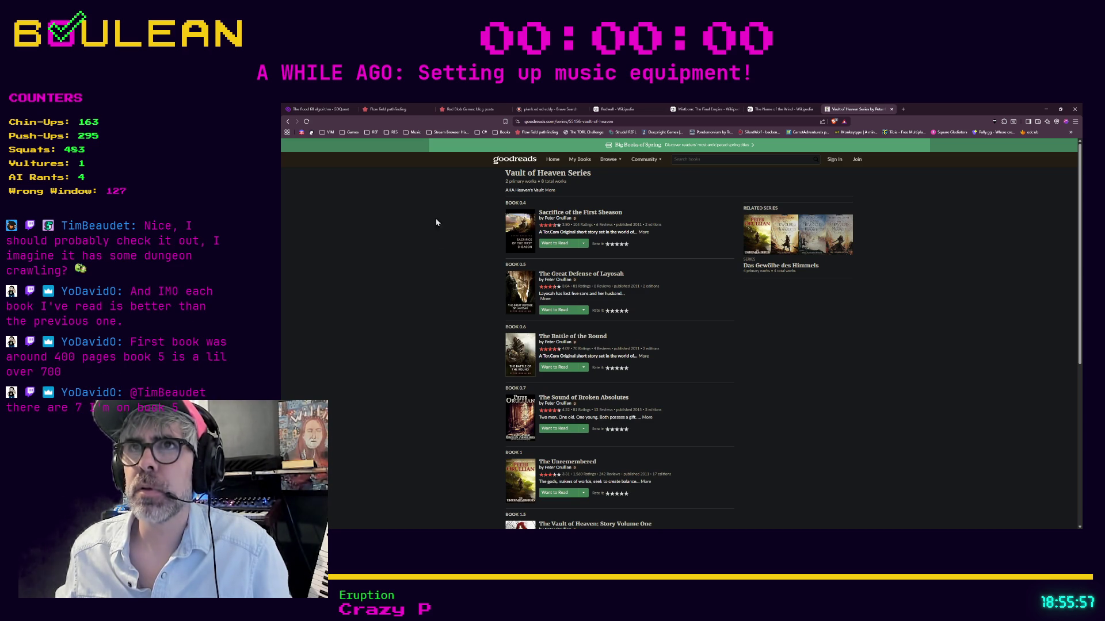
# Select the Goodreads series page address, then open a fresh empty browser tab.
pyautogui.click(550, 123)
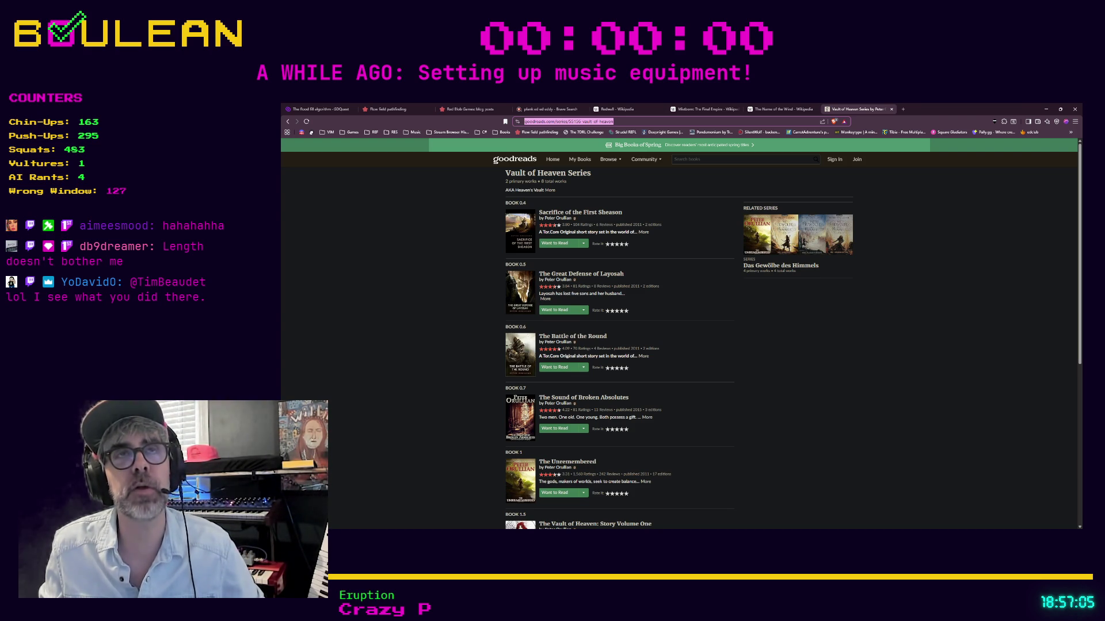
pyautogui.hotkey('alt', 'Tab')
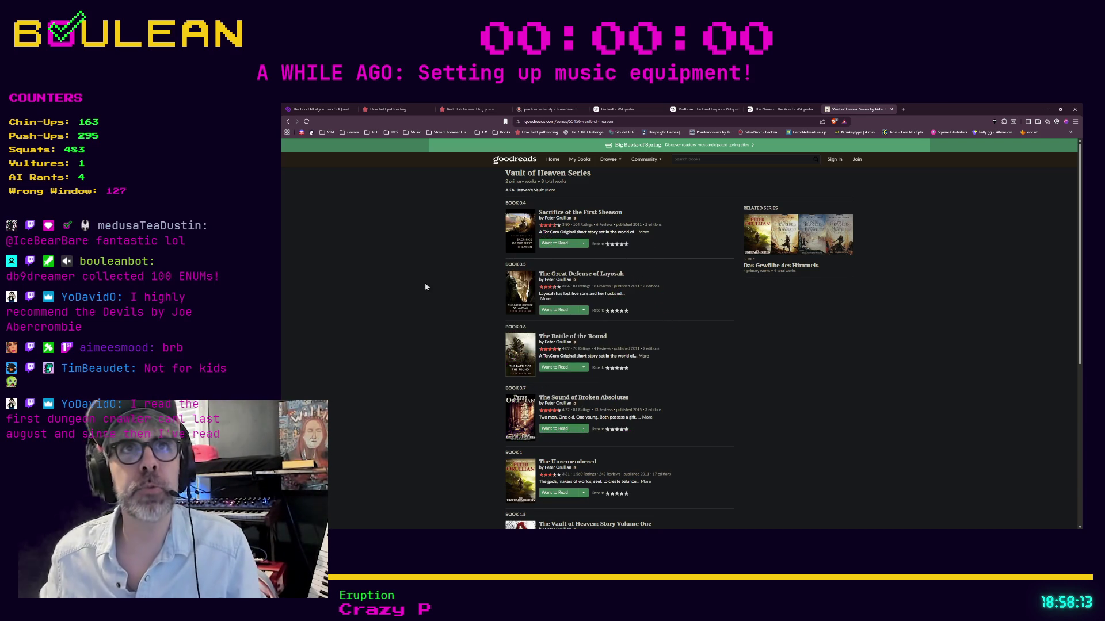
pyautogui.hotkey('ctrl', 't')
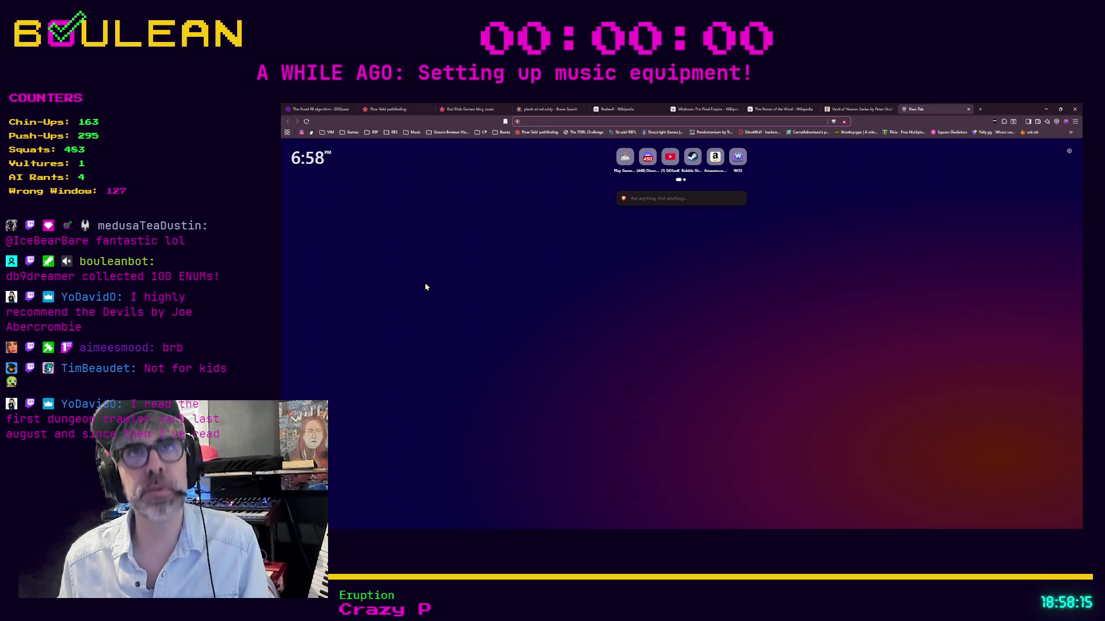
# Search for 'the devils joe abercrombie' and scroll down to the Wikipedia result.
pyautogui.write('the dev')
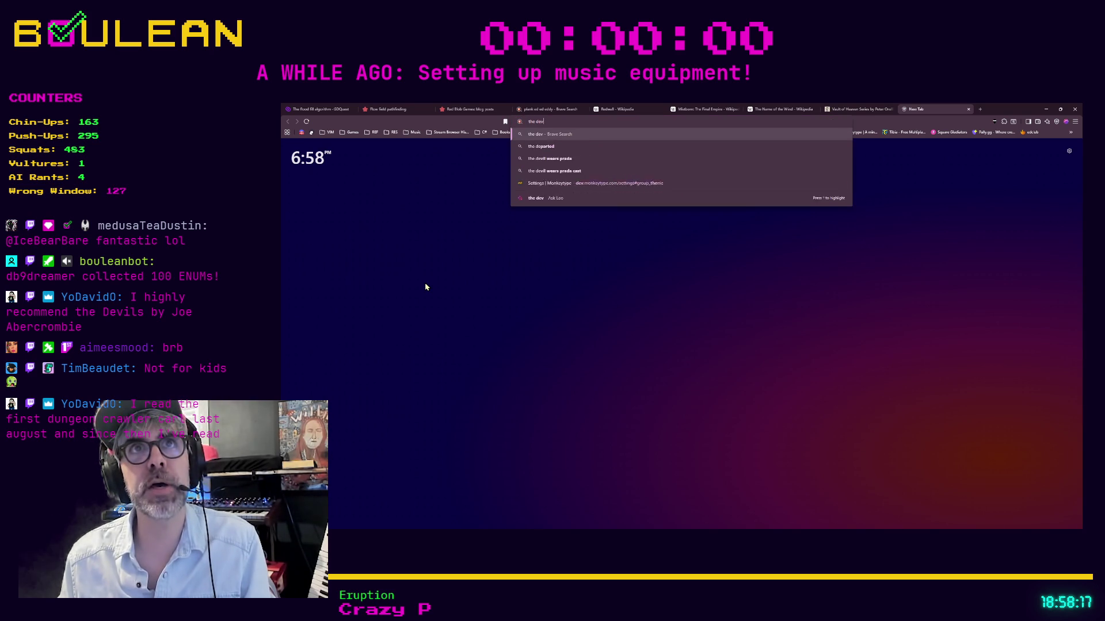
pyautogui.write('ilsjoe ab')
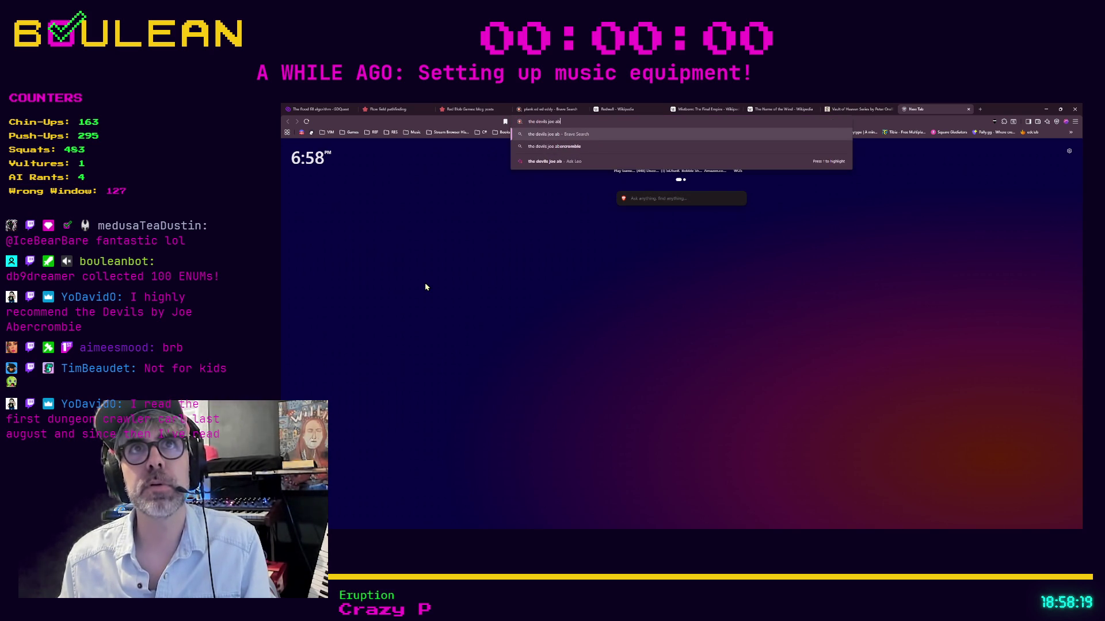
pyautogui.write('ercrombie')
pyautogui.press('Return')
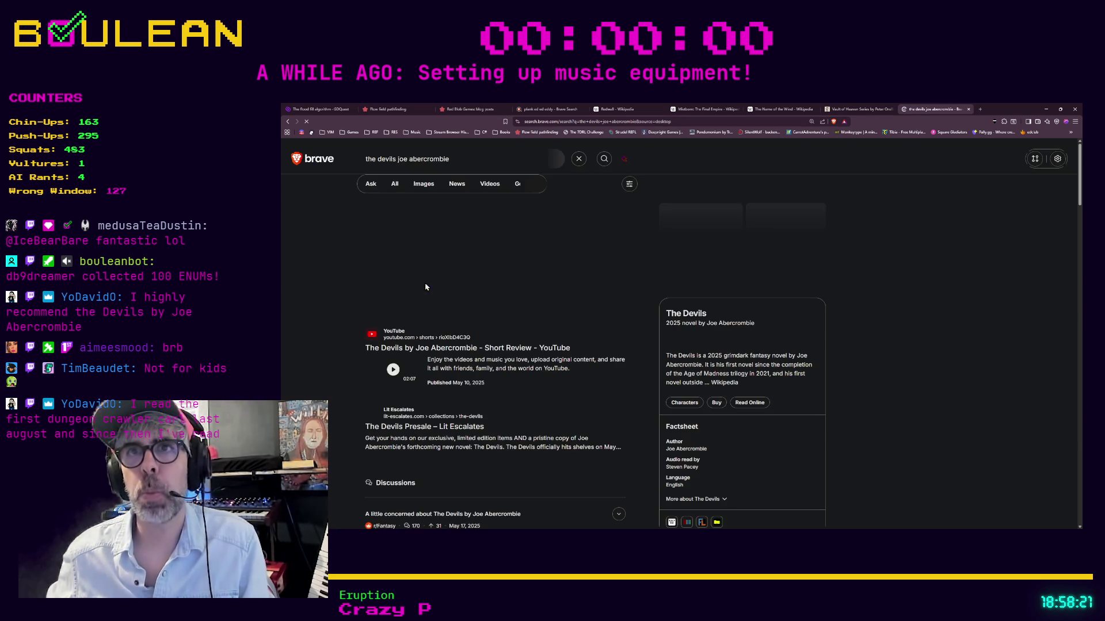
pyautogui.scroll(-3, 356, 361)
pyautogui.scroll(-1, 357, 361)
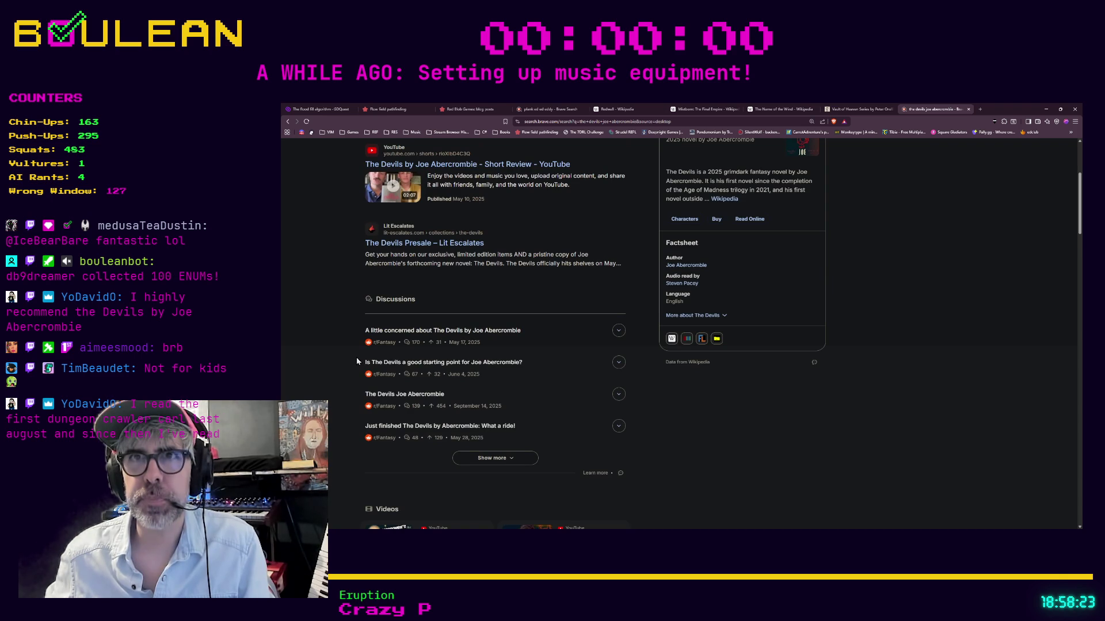
pyautogui.scroll(-5, 357, 360)
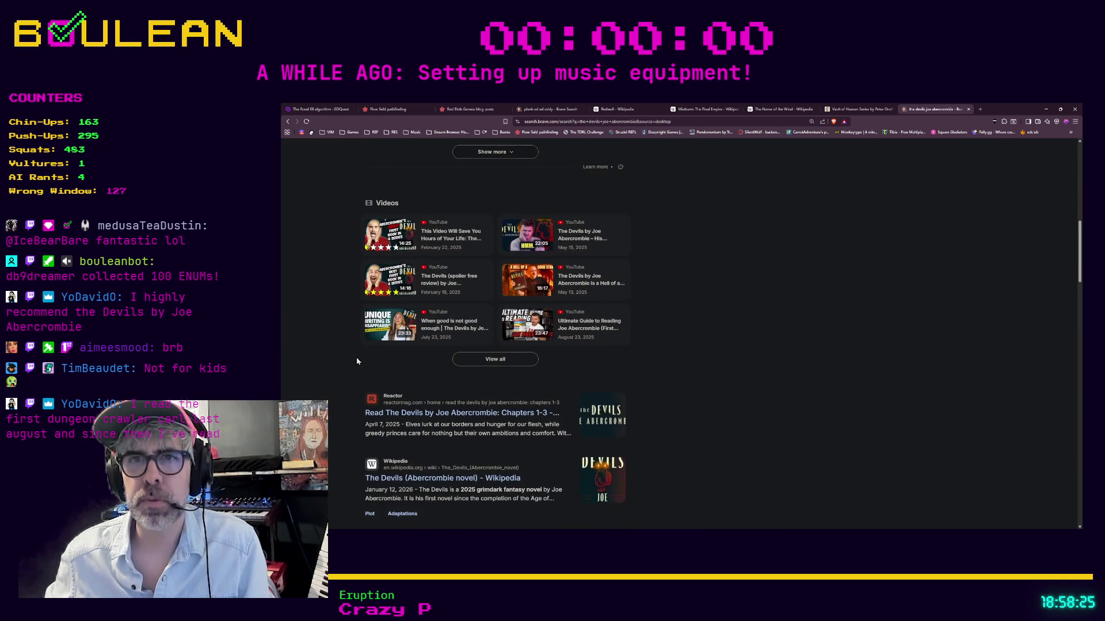
pyautogui.scroll(-1, 357, 361)
# Open the Wikipedia article on The Devils (Abercrombie novel) and skim its introduction.
pyautogui.click(403, 419)
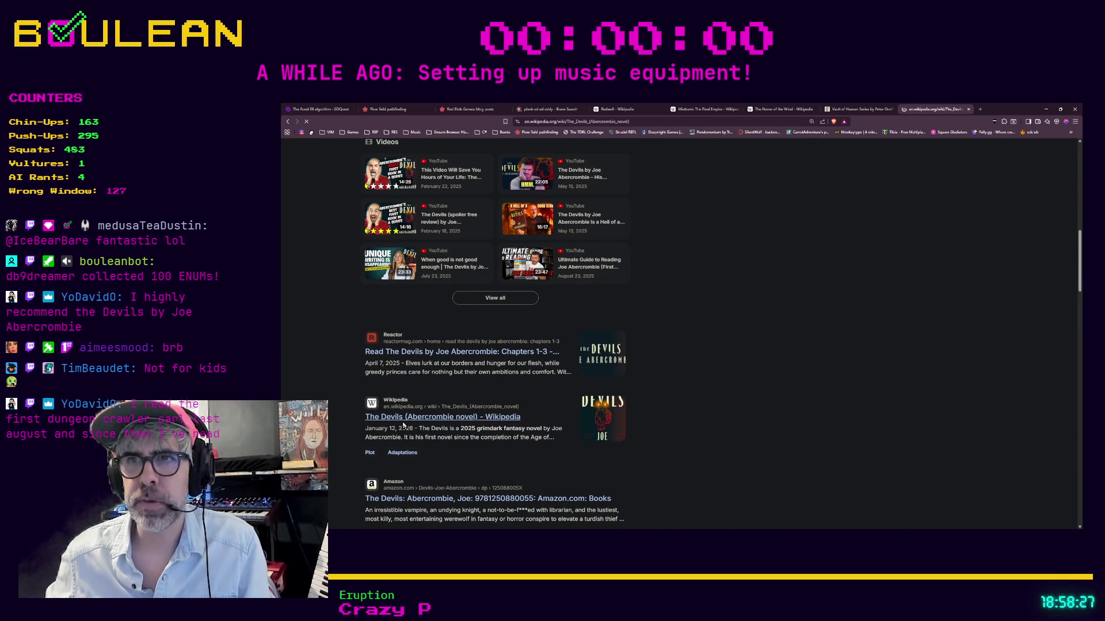
pyautogui.scroll(-1, 402, 399)
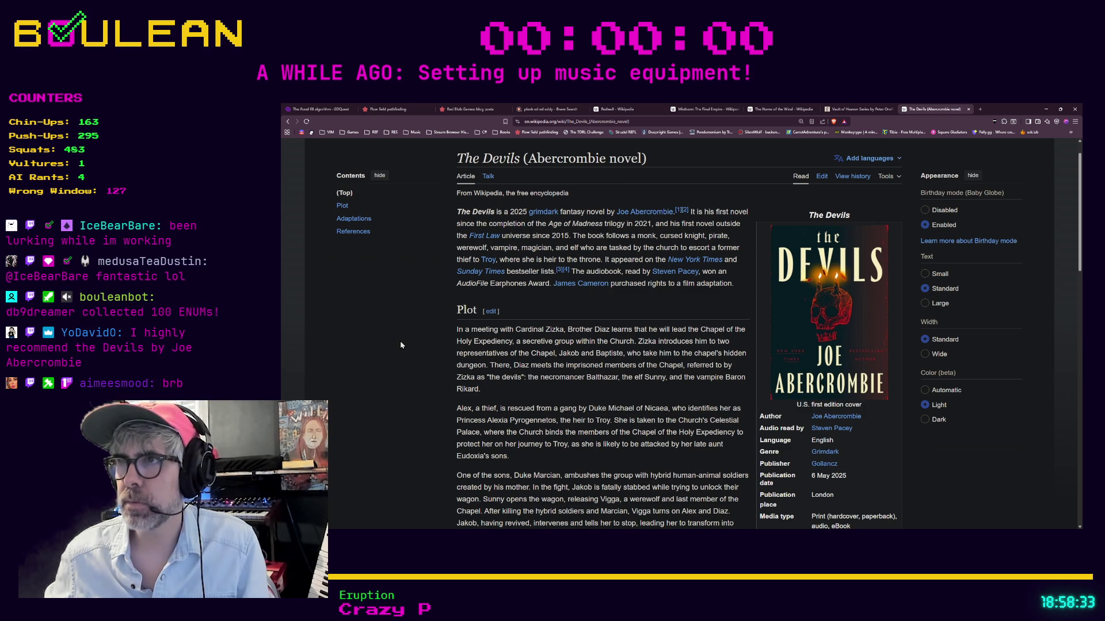
pyautogui.scroll(-1, 401, 345)
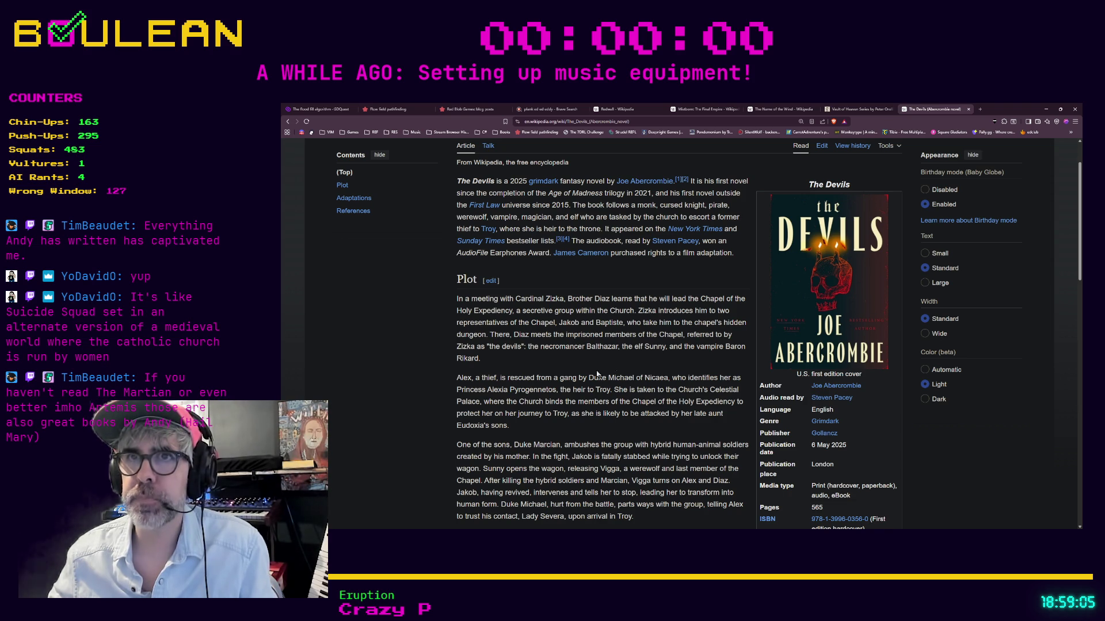
# Select the article's entire web address in the URL bar.
pyautogui.click(552, 125)
pyautogui.click(562, 123)
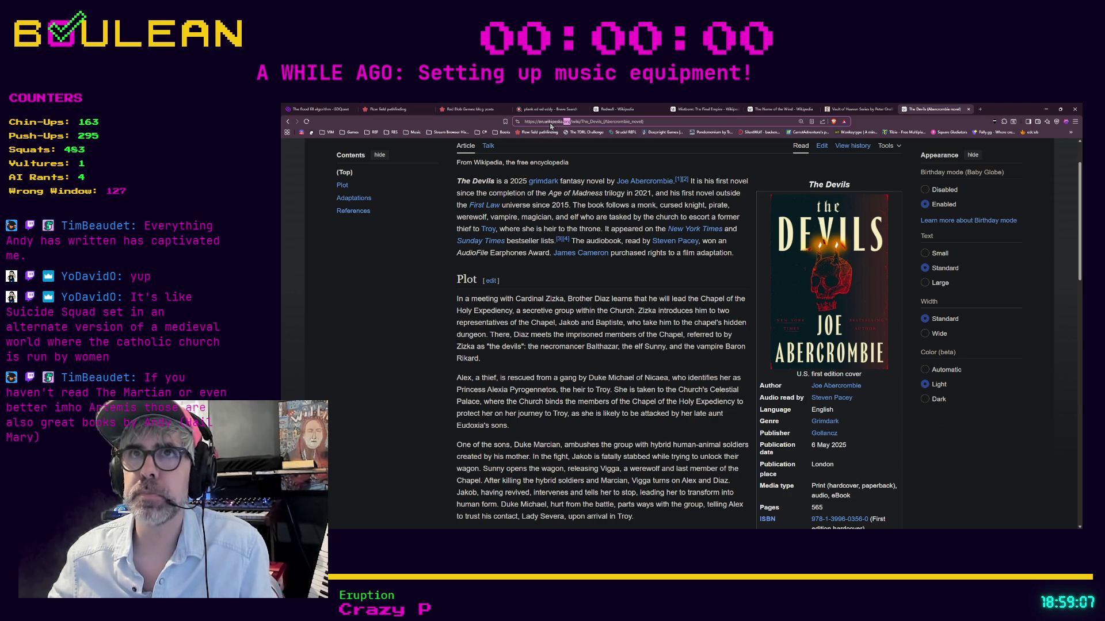
pyautogui.hotkey('shift', 'Home')
pyautogui.tripleClick(562, 123)
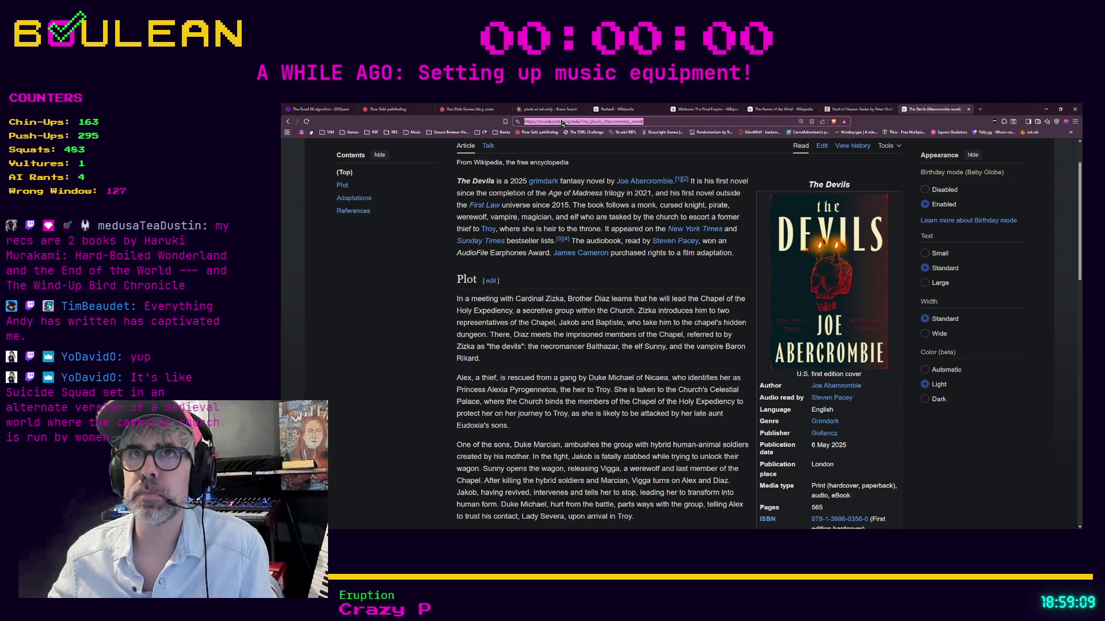